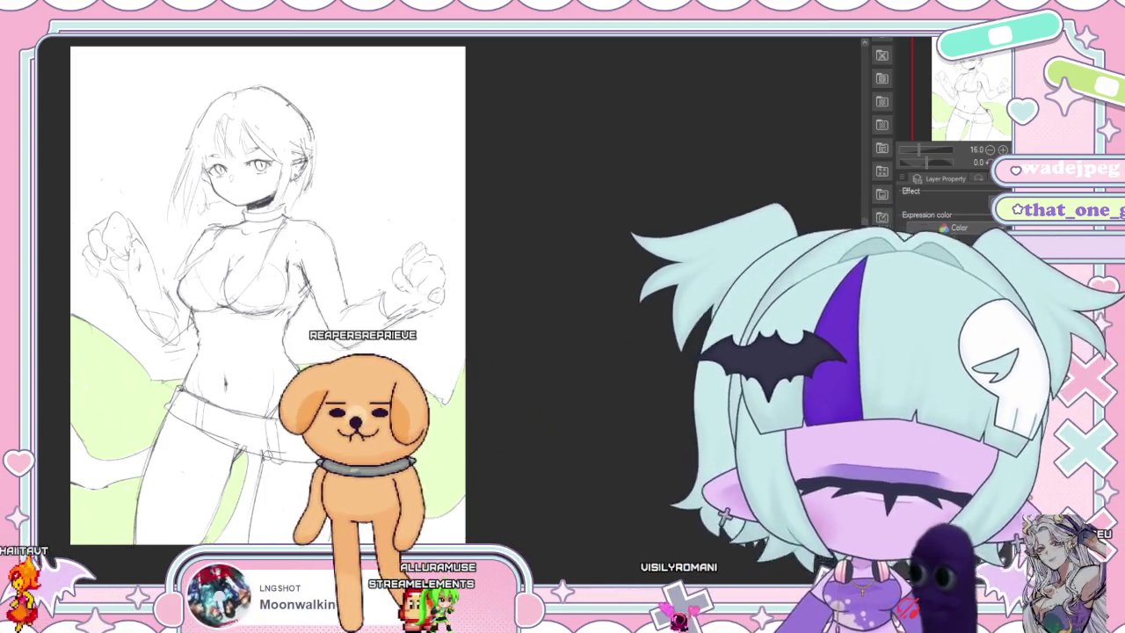
Paint green base colour across the belly down to the shorts' waistband.
{"action": "mouse_move", "coordinate": [264, 290]}
{"action": "left_mouse_down"}
{"action": "mouse_move", "coordinate": [299, 316]}
{"action": "mouse_move", "coordinate": [312, 284]}
{"action": "left_mouse_up"}
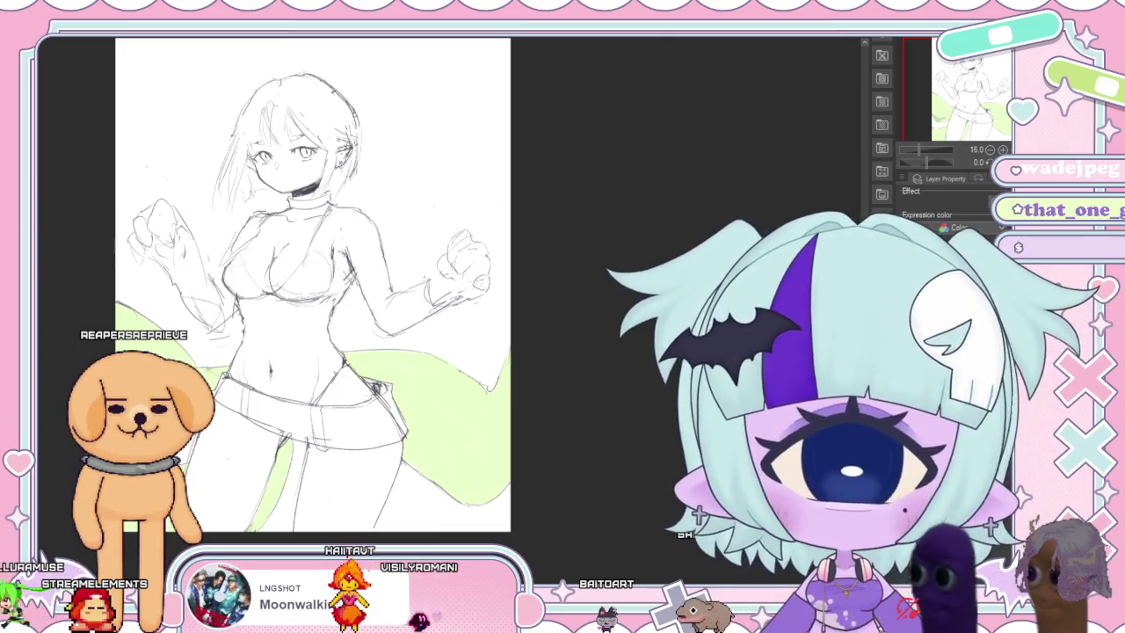
{"action": "left_click_drag", "start_coordinate": [312, 282], "coordinate": [406, 281]}
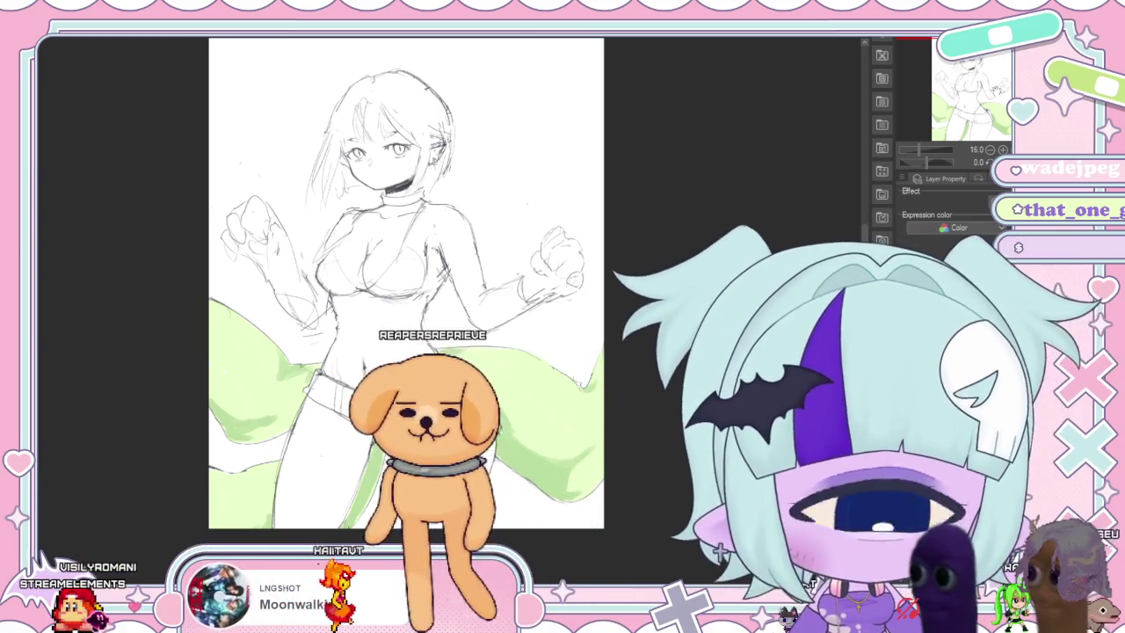
{"action": "left_click_drag", "start_coordinate": [404, 281], "coordinate": [365, 297]}
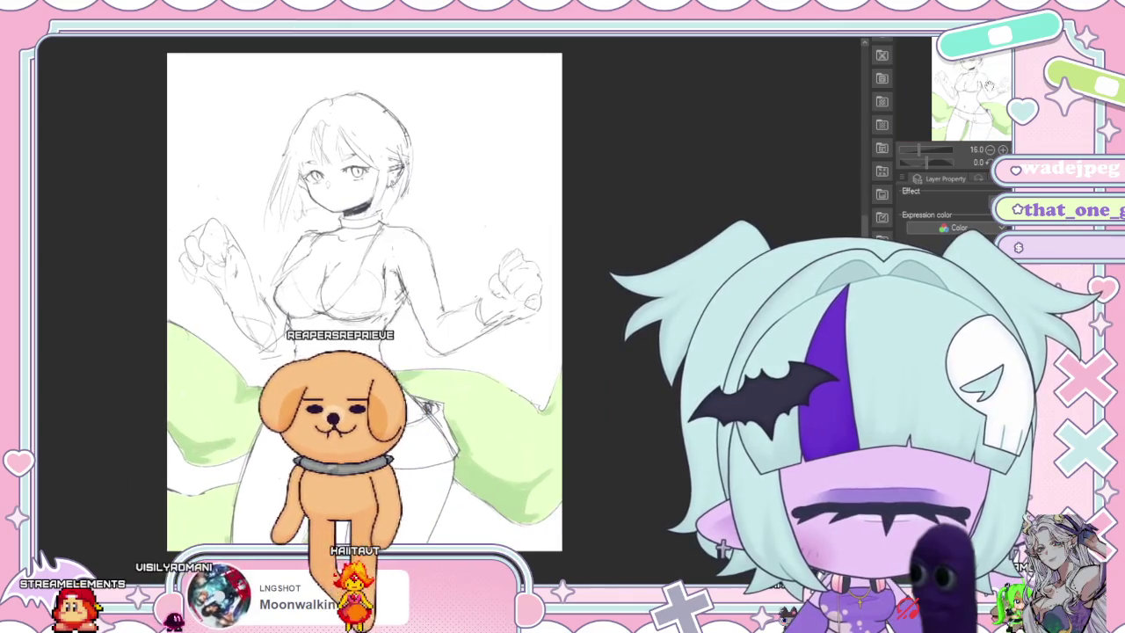
{"action": "left_click_drag", "start_coordinate": [365, 296], "coordinate": [362, 292]}
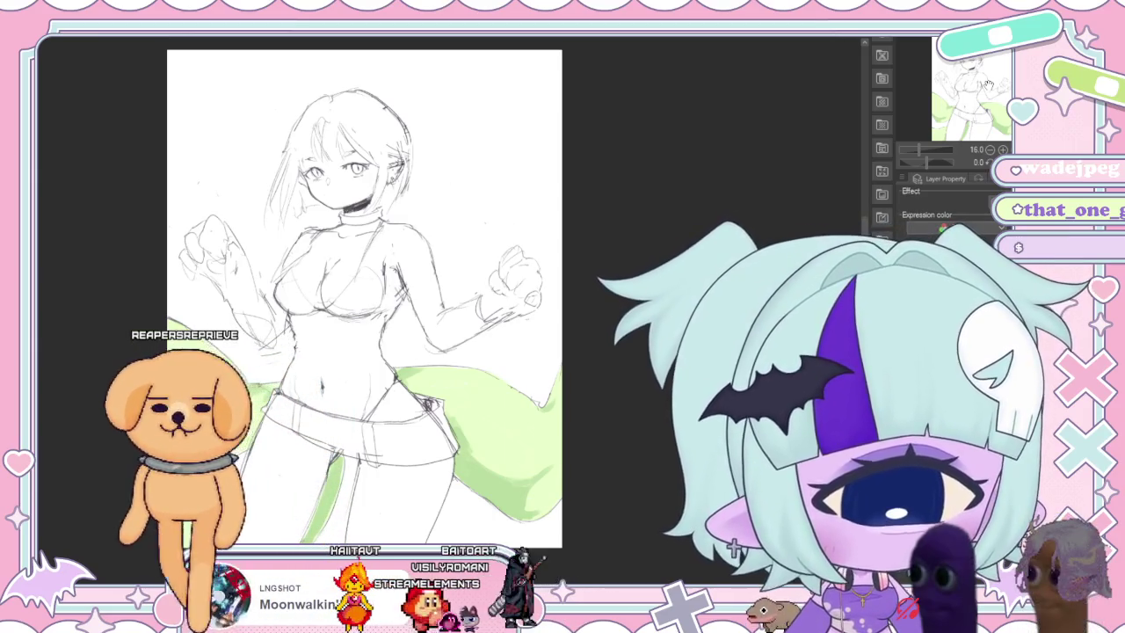
{"action": "mouse_move", "coordinate": [352, 308]}
{"action": "left_mouse_down"}
{"action": "mouse_move", "coordinate": [426, 268]}
{"action": "mouse_move", "coordinate": [383, 314]}
{"action": "left_mouse_up"}
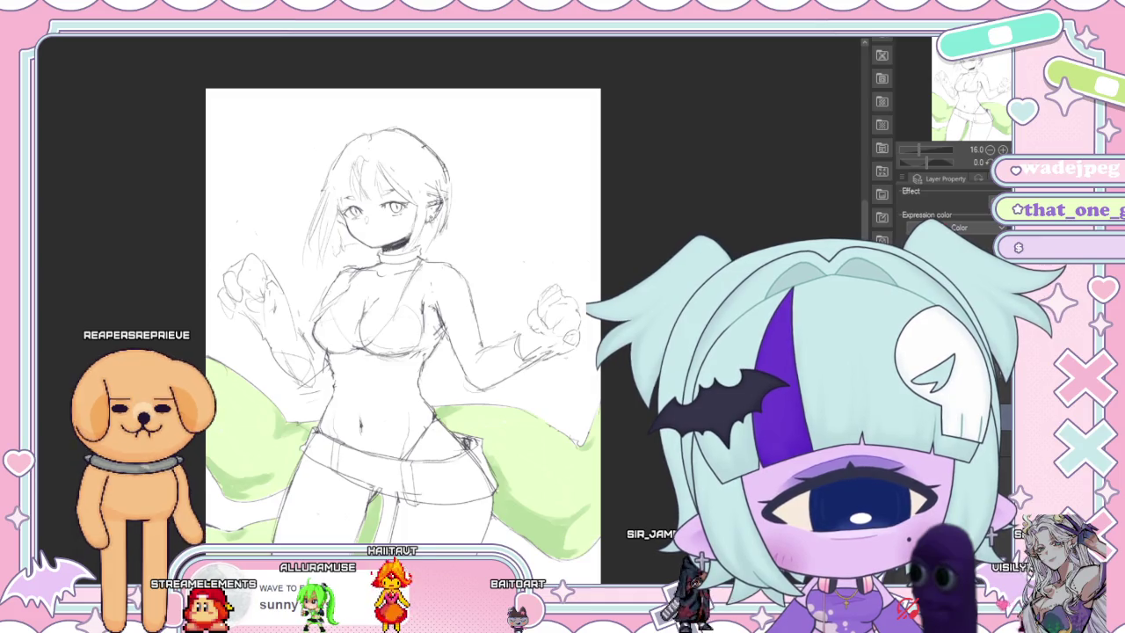
{"action": "left_click_drag", "start_coordinate": [347, 369], "coordinate": [327, 422]}
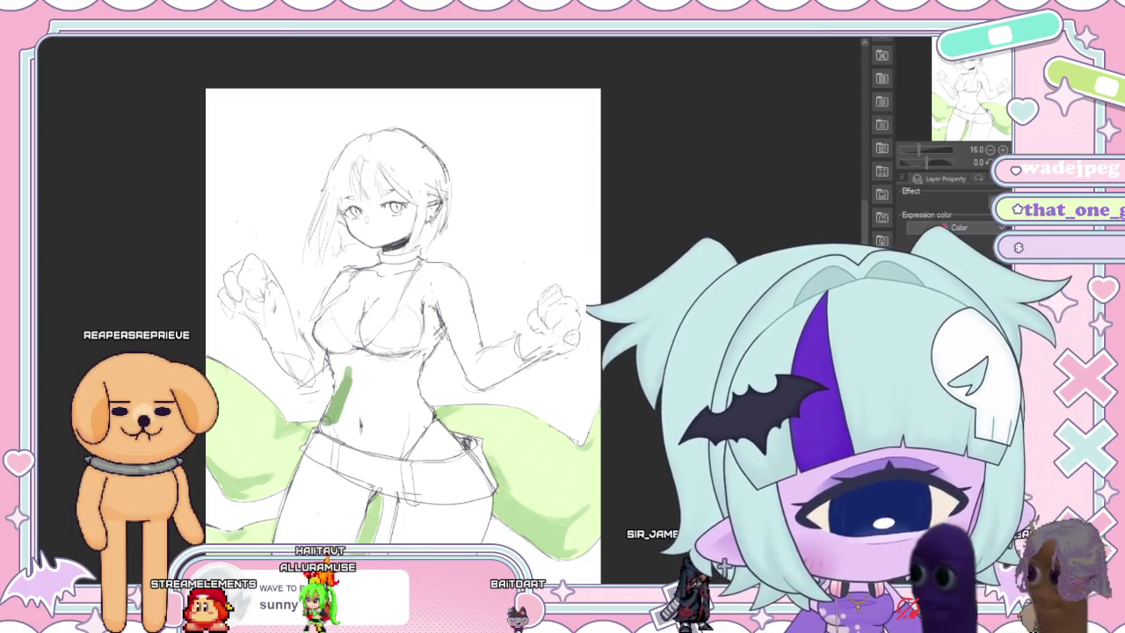
{"action": "left_click_drag", "start_coordinate": [347, 374], "coordinate": [369, 452]}
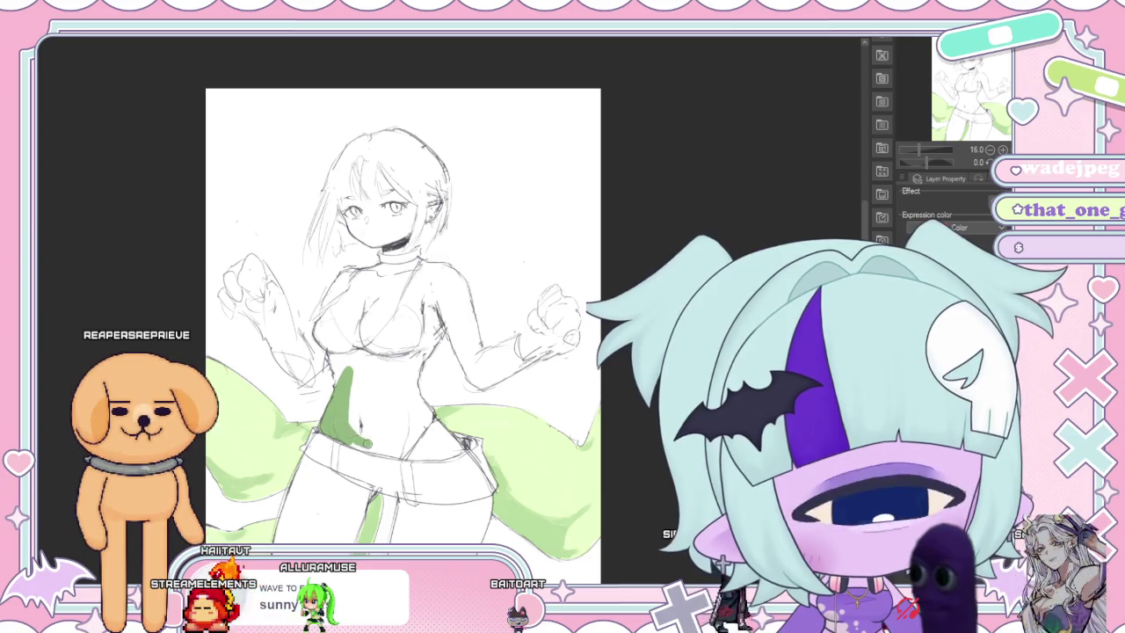
{"action": "left_click_drag", "start_coordinate": [360, 378], "coordinate": [391, 448]}
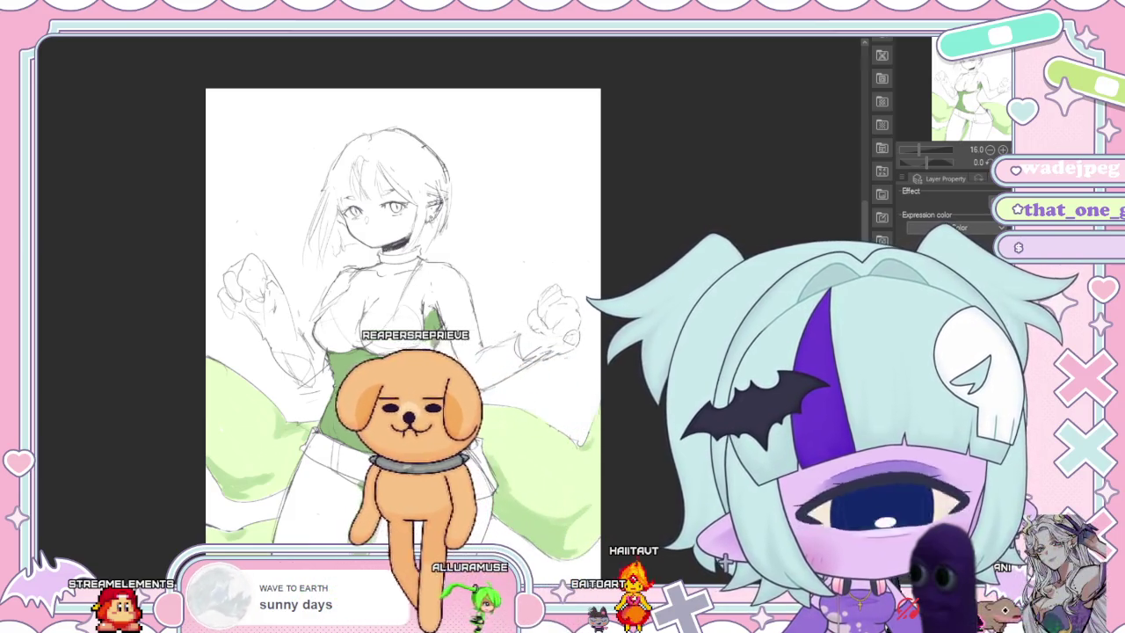
Undo and redo the green fill to compare the result.
{"action": "key", "text": "ctrl+z"}
{"action": "key", "text": "ctrl+y"}
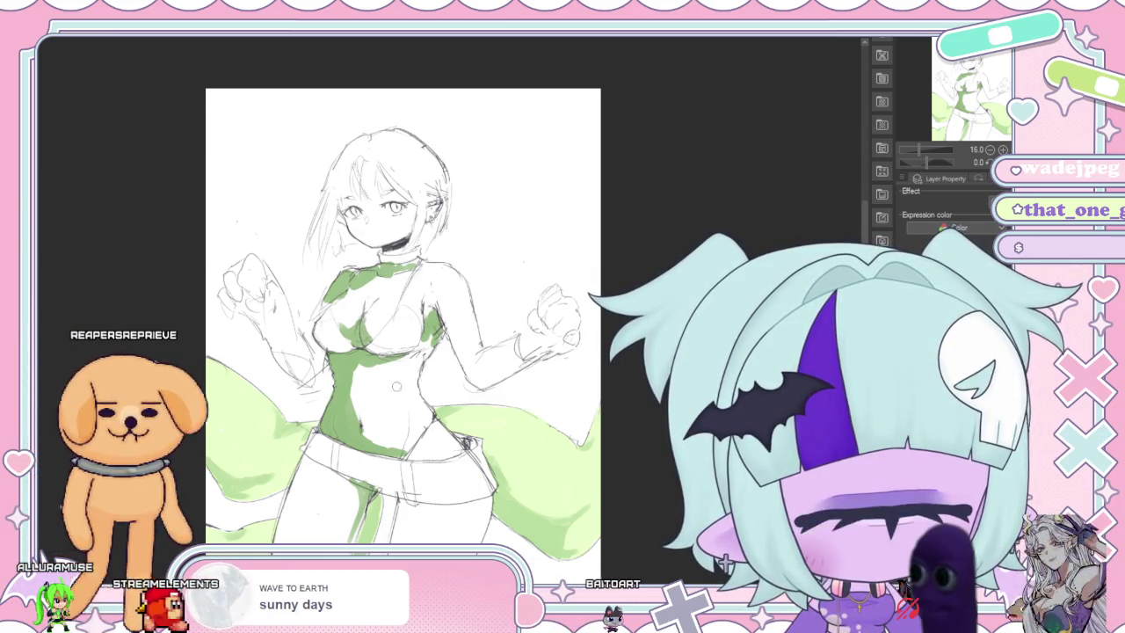
{"action": "scroll", "coordinate": [404, 307], "scroll_direction": "down", "scroll_amount": 2}
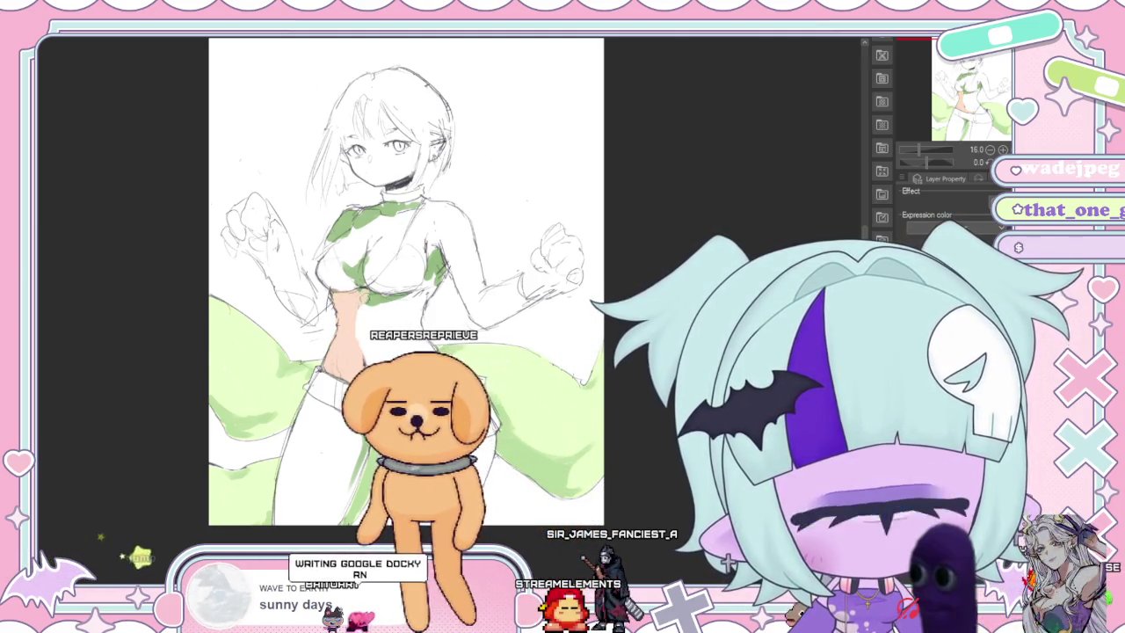
Paint peach skin tone across the belly and down the left leg.
{"action": "left_click_drag", "start_coordinate": [352, 299], "coordinate": [422, 369]}
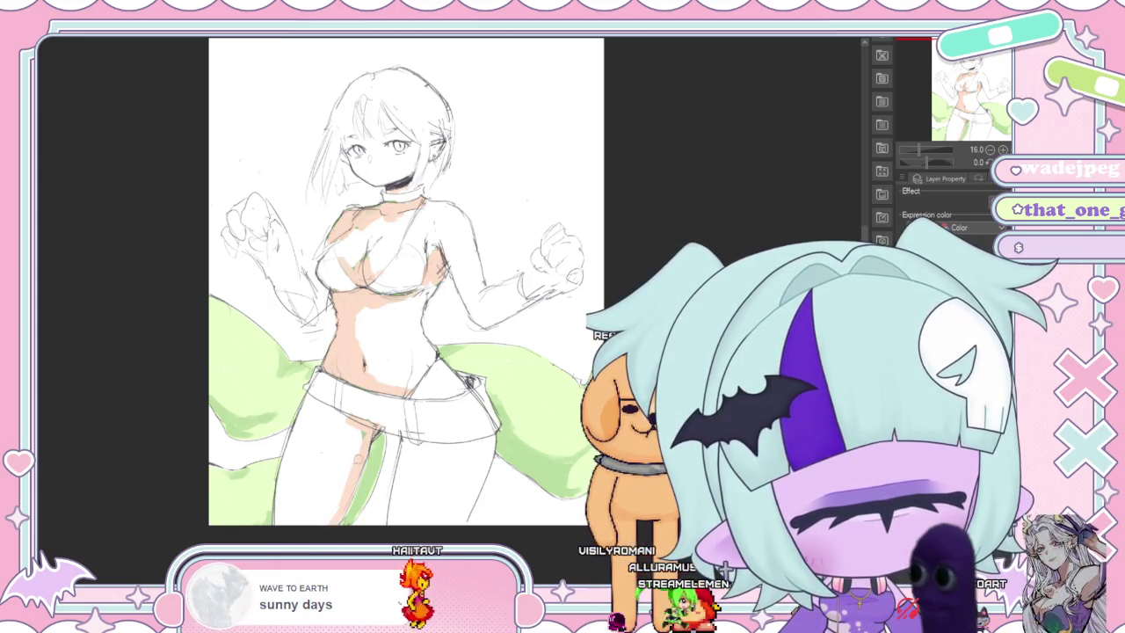
{"action": "left_click_drag", "start_coordinate": [356, 464], "coordinate": [335, 505]}
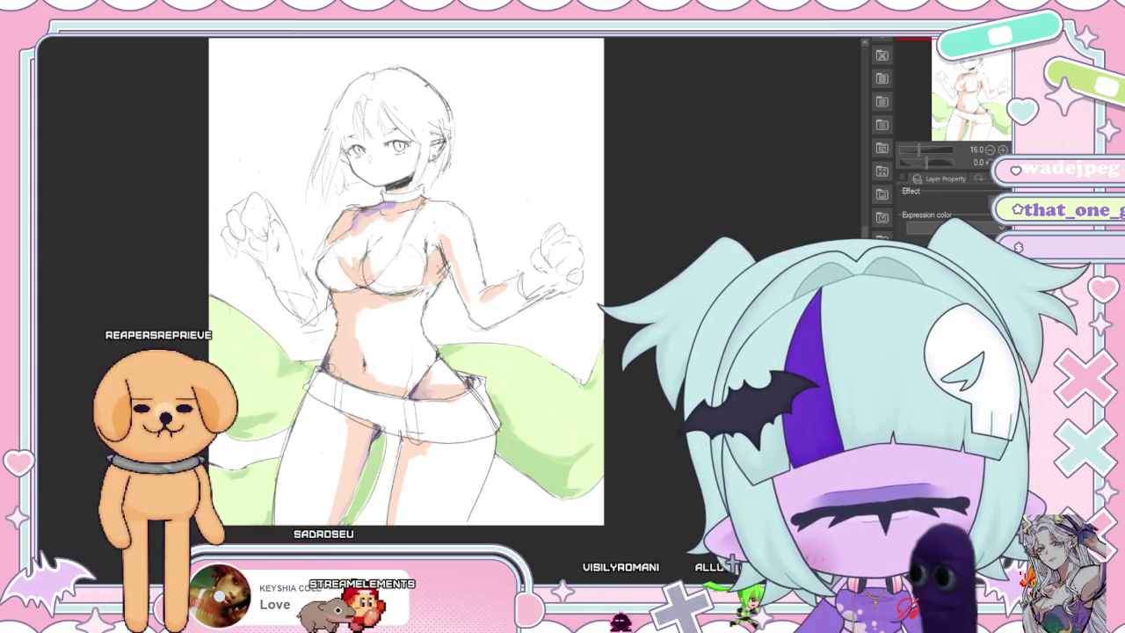
Brush pinkish skin shading around the shorts area.
{"action": "left_click_drag", "start_coordinate": [349, 346], "coordinate": [415, 390]}
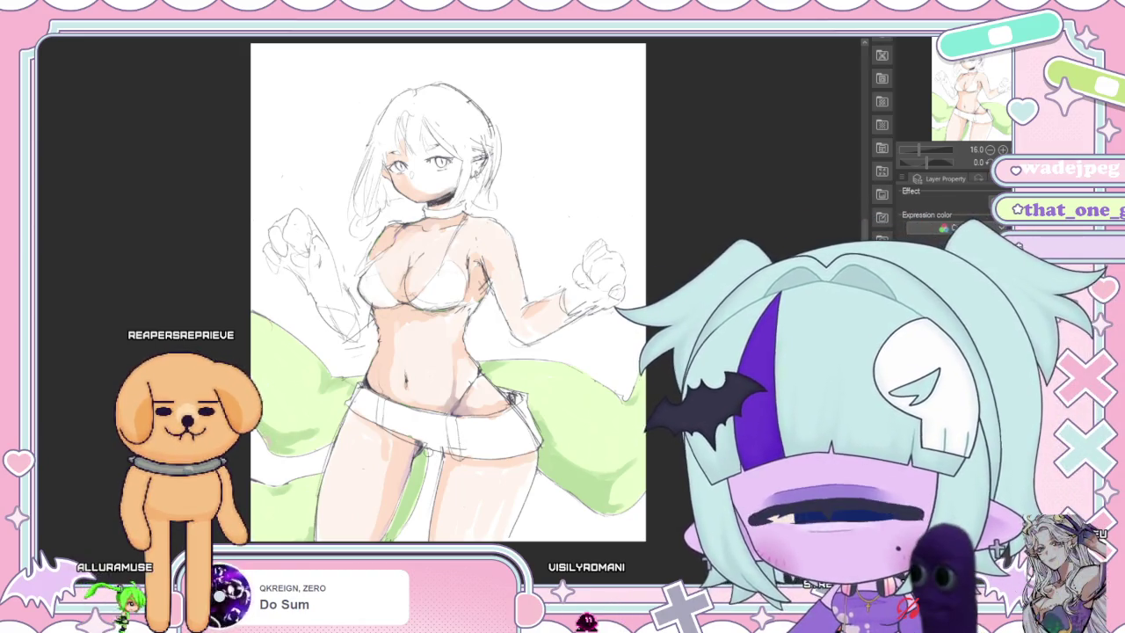
Brush faint shading across the white shorts.
{"action": "left_click_drag", "start_coordinate": [376, 464], "coordinate": [418, 453]}
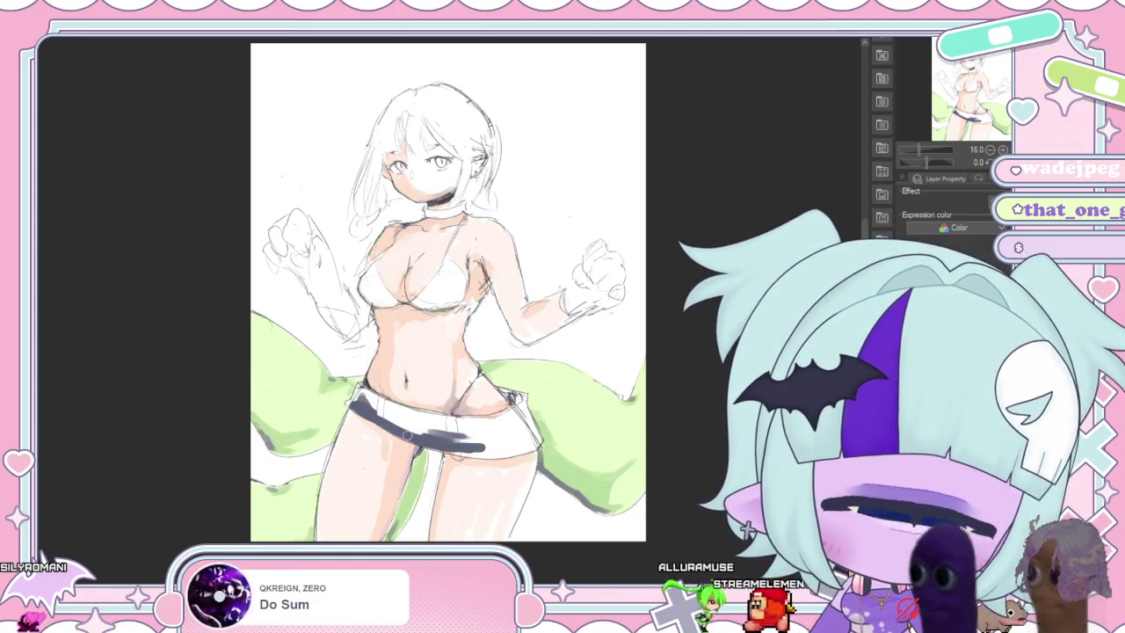
Paint a dark grey stroke across the shorts, then undo the extra dark fill.
{"action": "left_click_drag", "start_coordinate": [407, 436], "coordinate": [498, 451]}
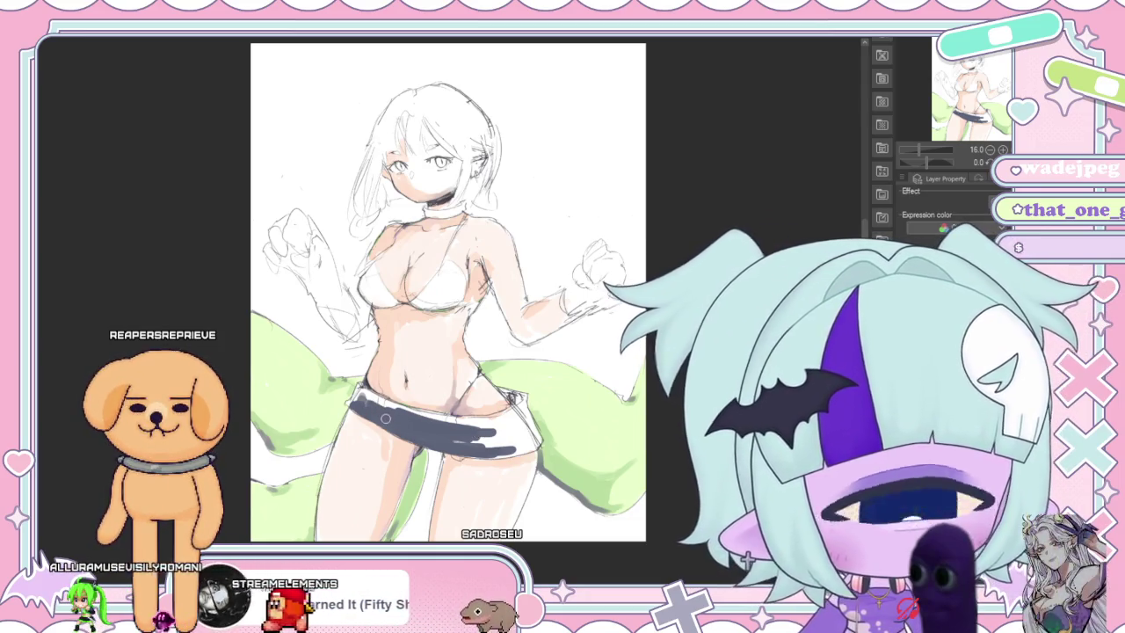
{"action": "key", "text": "ctrl+z"}
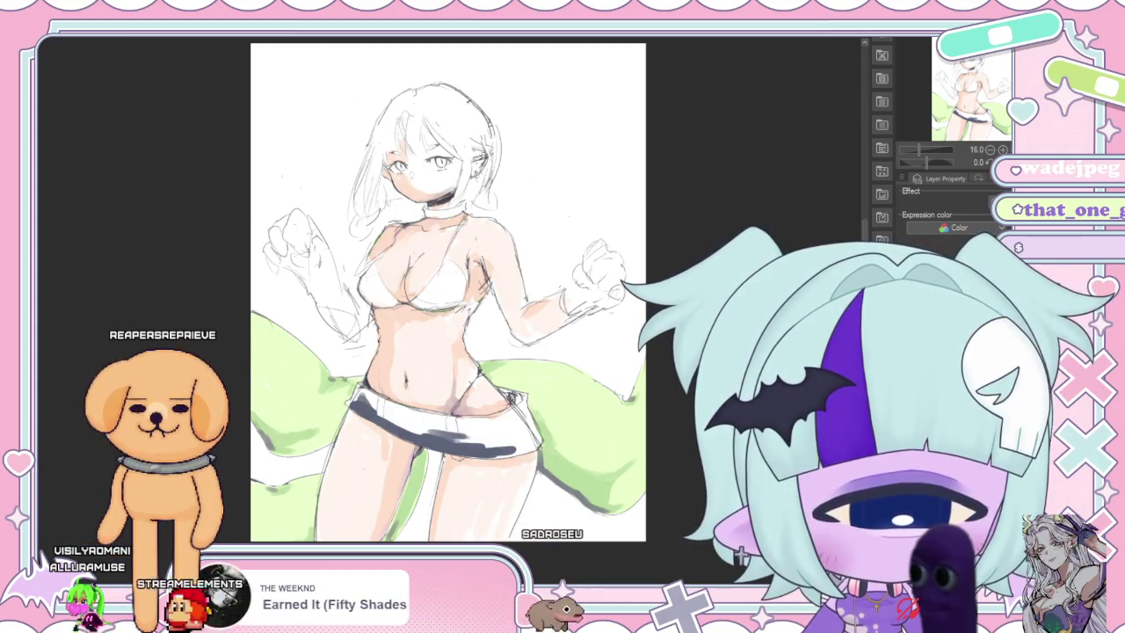
Undo the remaining grey strokes so the shorts are plain white again.
{"action": "key", "text": "ctrl+z"}
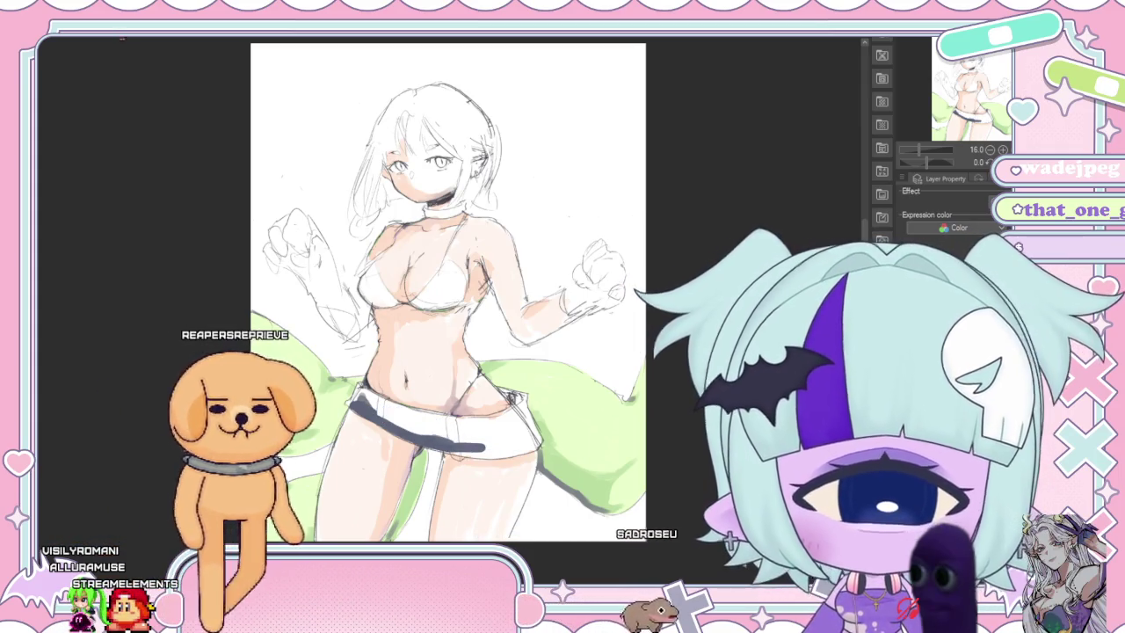
{"action": "key", "text": "ctrl+z"}
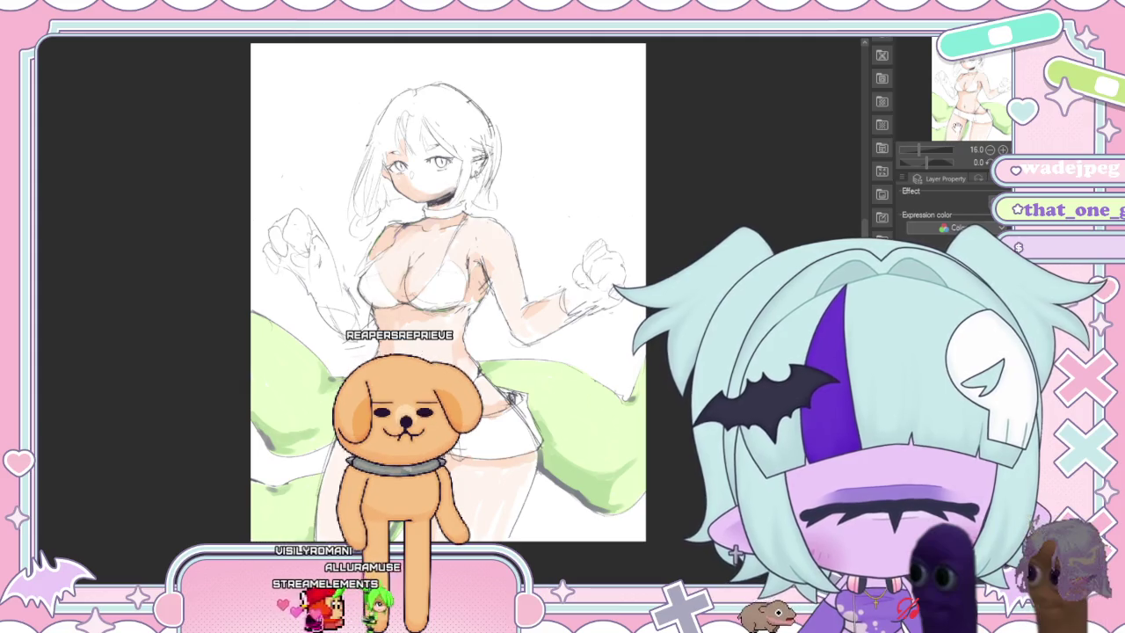
{"action": "left_click_drag", "start_coordinate": [448, 290], "coordinate": [432, 305]}
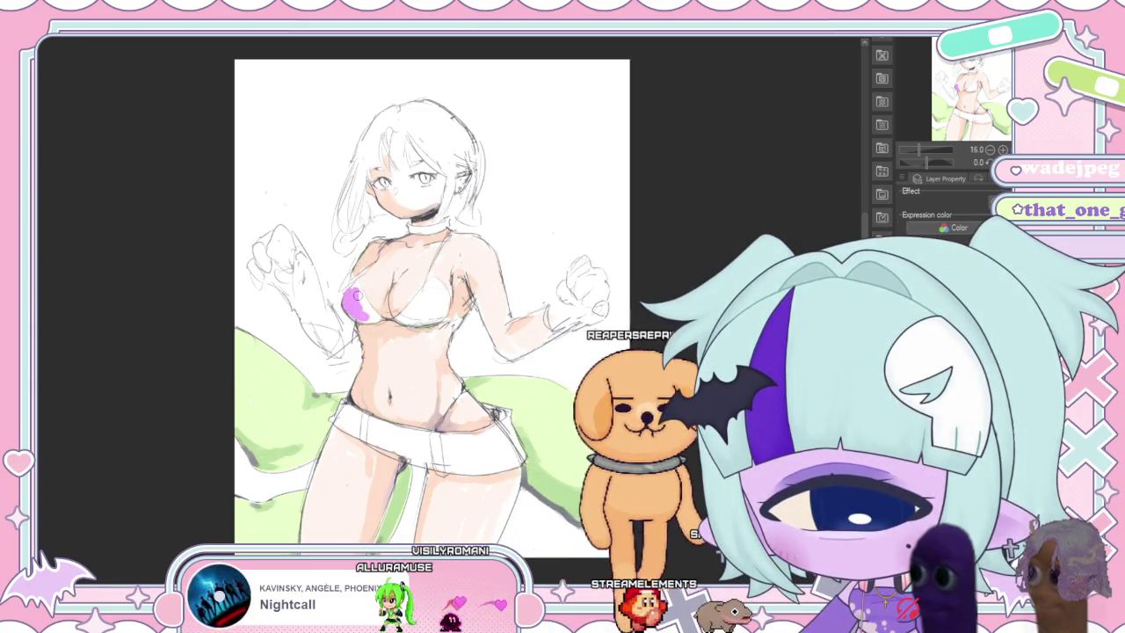
Repaint the left bikini cup purple and begin the right cup.
{"action": "key", "text": "ctrl+z"}
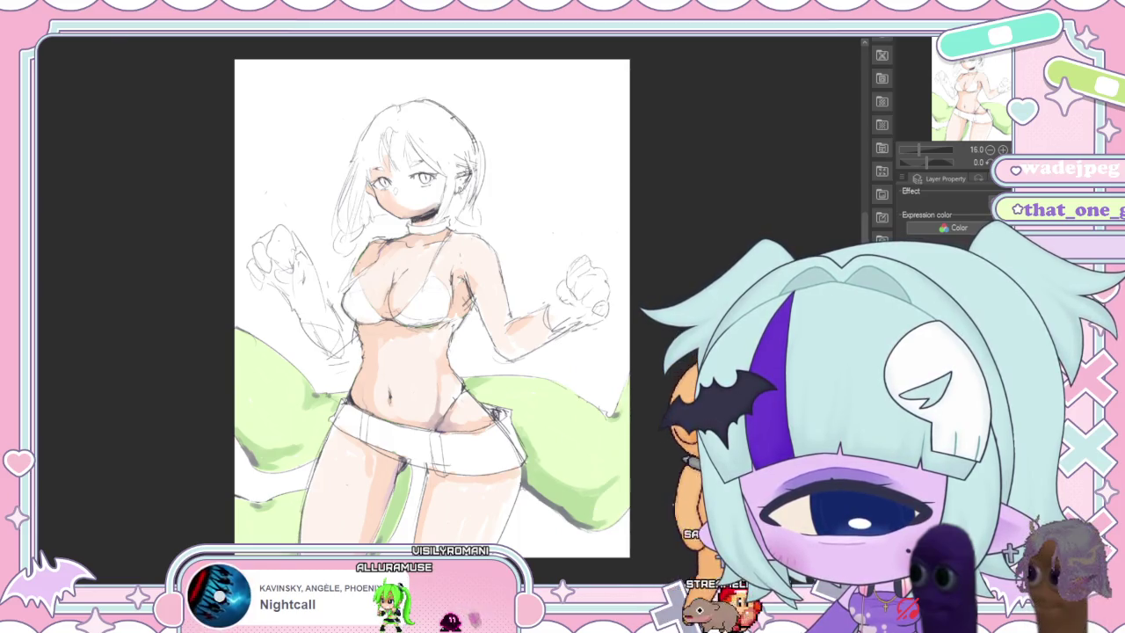
{"action": "mouse_move", "coordinate": [348, 302]}
{"action": "left_mouse_down"}
{"action": "mouse_move", "coordinate": [354, 310]}
{"action": "mouse_move", "coordinate": [372, 296]}
{"action": "left_mouse_up"}
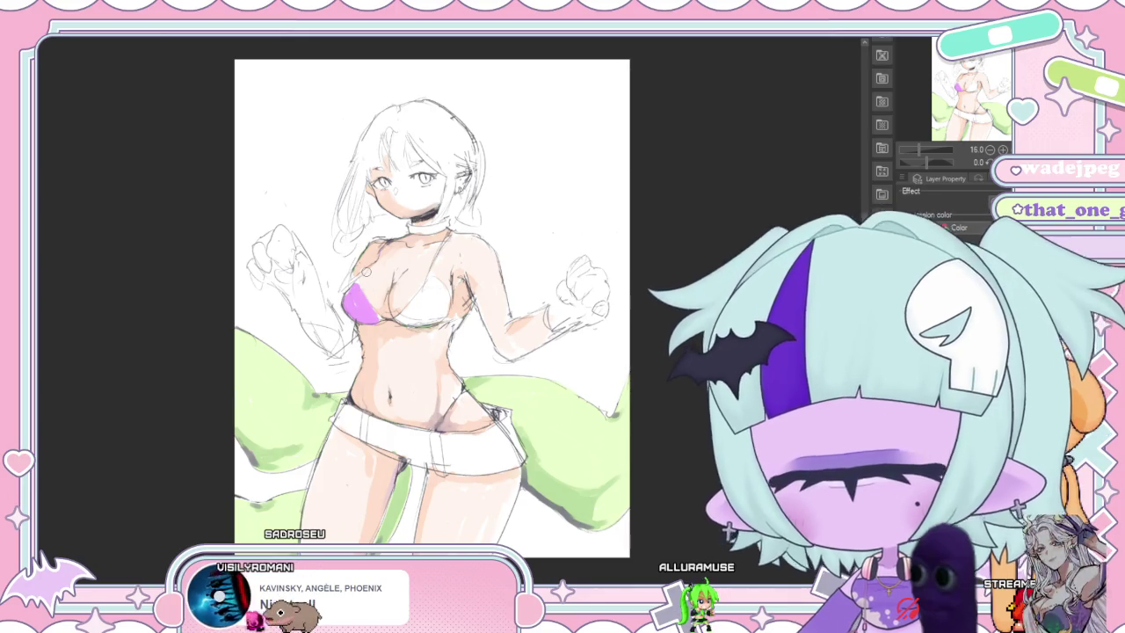
{"action": "mouse_move", "coordinate": [415, 314]}
{"action": "left_mouse_down"}
{"action": "mouse_move", "coordinate": [431, 292]}
{"action": "mouse_move", "coordinate": [417, 306]}
{"action": "left_mouse_up"}
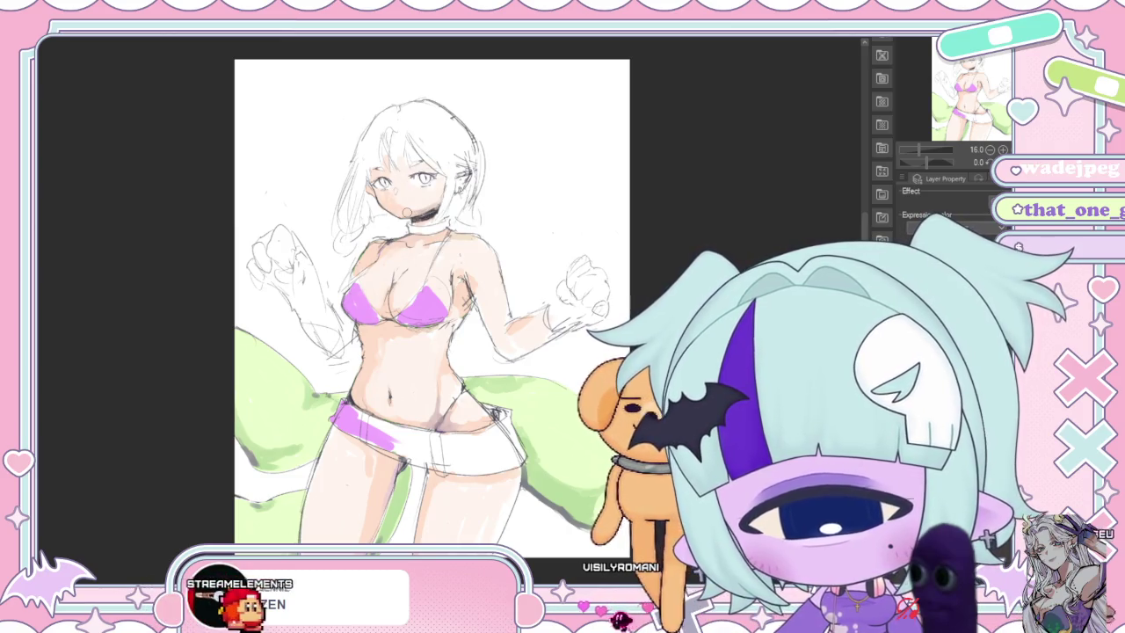
Zoom out and back in on the figure, then hide the colour layers.
{"action": "left_click", "coordinate": [929, 156]}
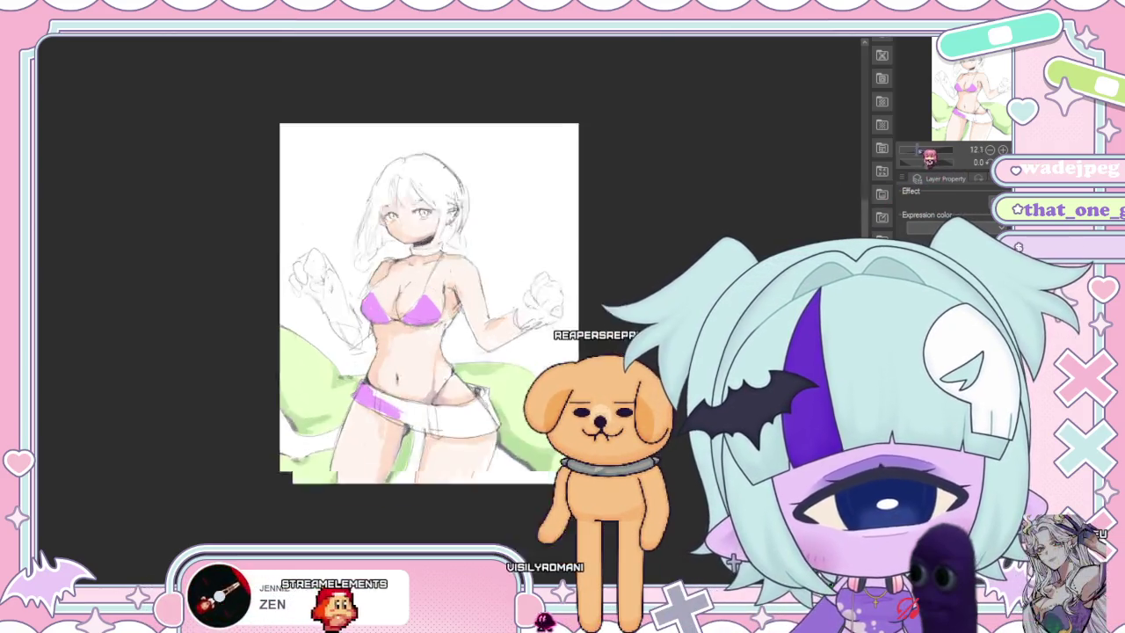
{"action": "left_click", "coordinate": [929, 157]}
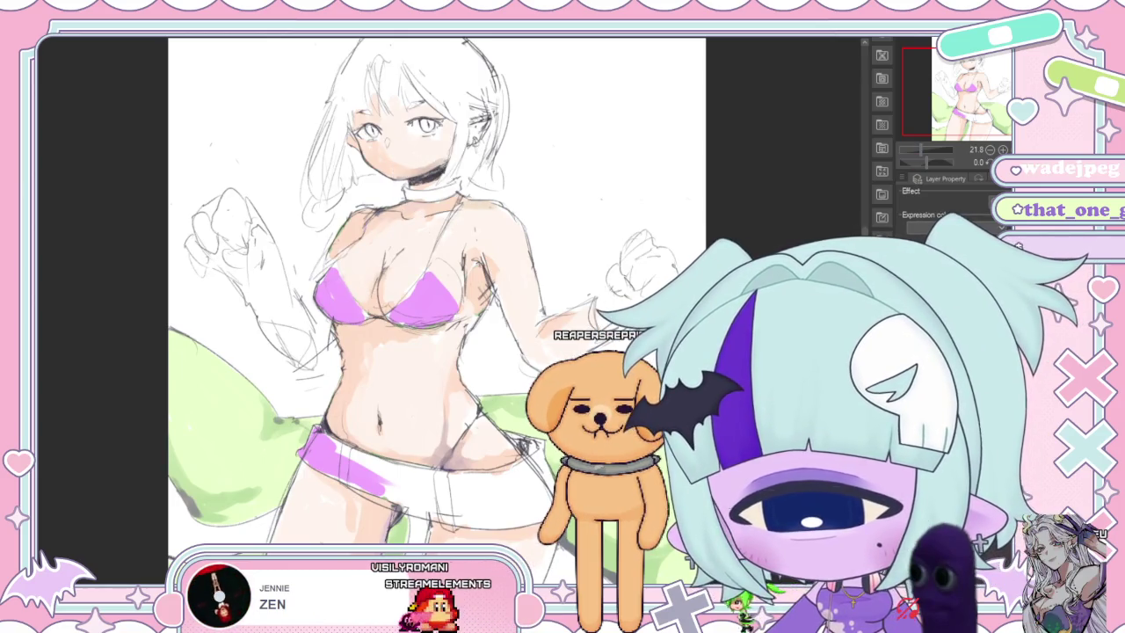
{"action": "scroll", "coordinate": [436, 290], "scroll_direction": "up", "scroll_amount": 2}
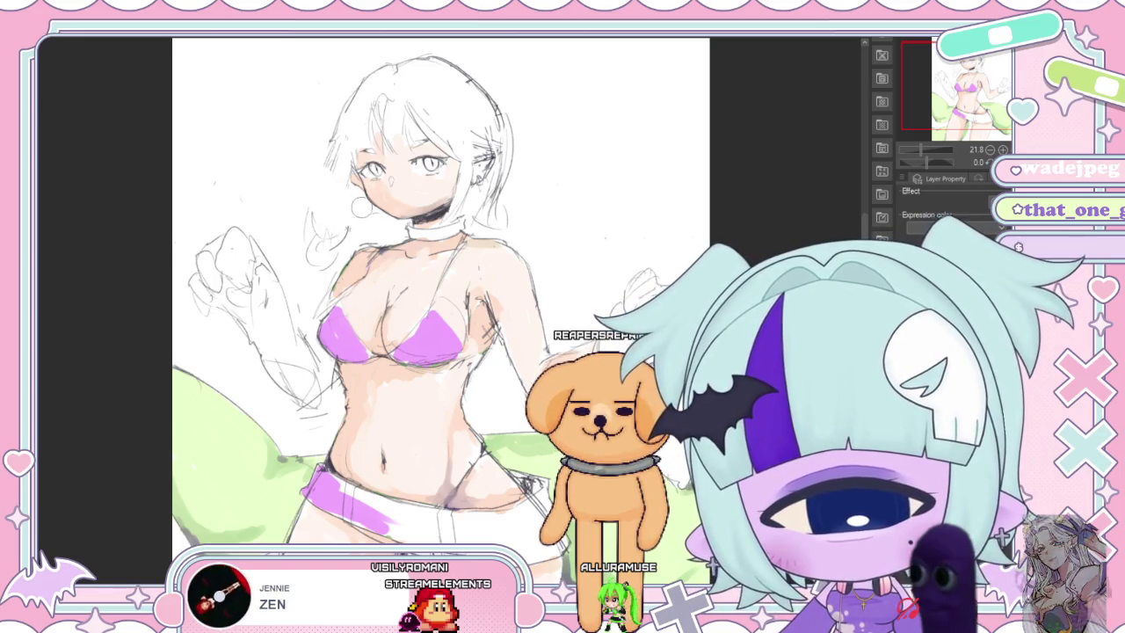
{"action": "left_click", "coordinate": [973, 165]}
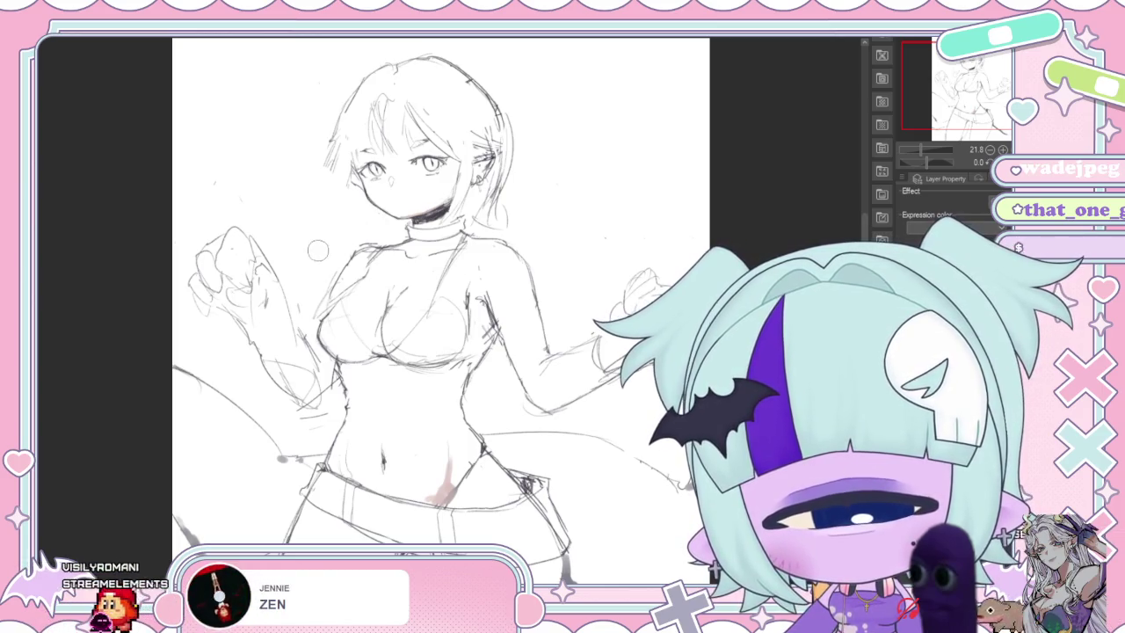
Sketch extra pencil strands on the ponytail with colour layers hidden.
{"action": "left_click_drag", "start_coordinate": [916, 118], "coordinate": [911, 133]}
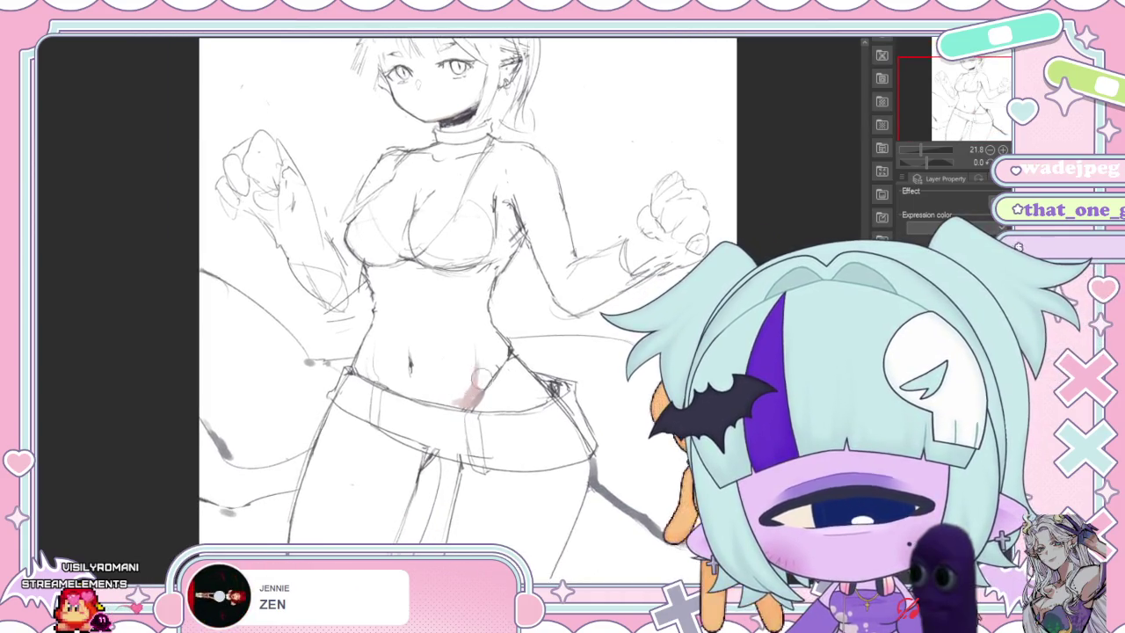
{"action": "left_click_drag", "start_coordinate": [914, 132], "coordinate": [914, 96]}
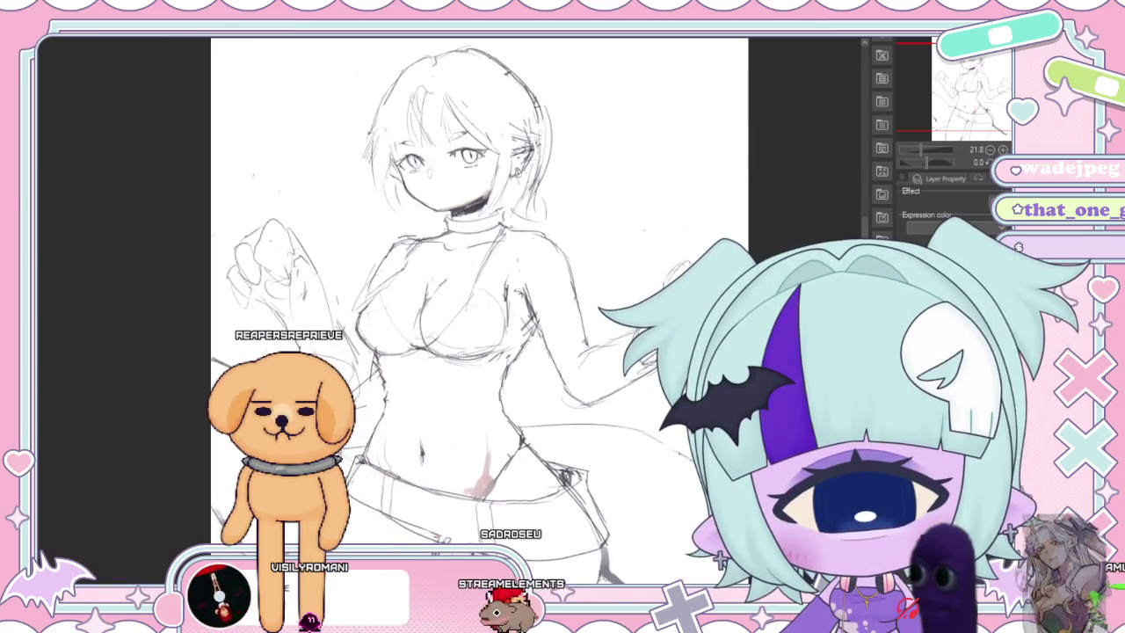
{"action": "left_click_drag", "start_coordinate": [567, 149], "coordinate": [577, 225]}
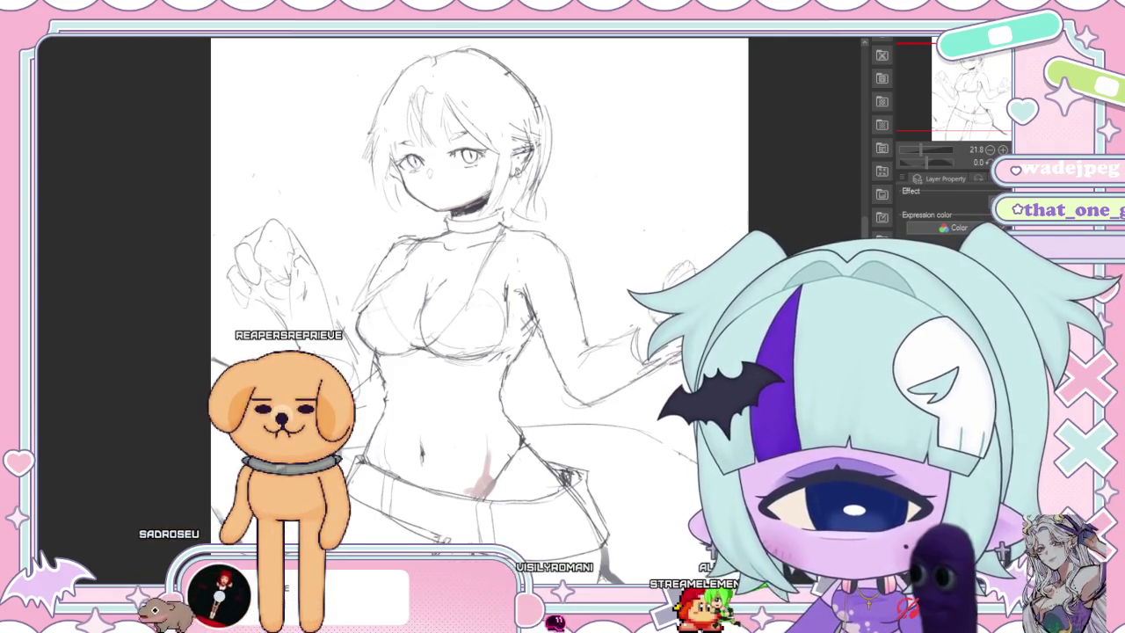
{"action": "scroll", "coordinate": [479, 307], "scroll_direction": "up", "scroll_amount": 2}
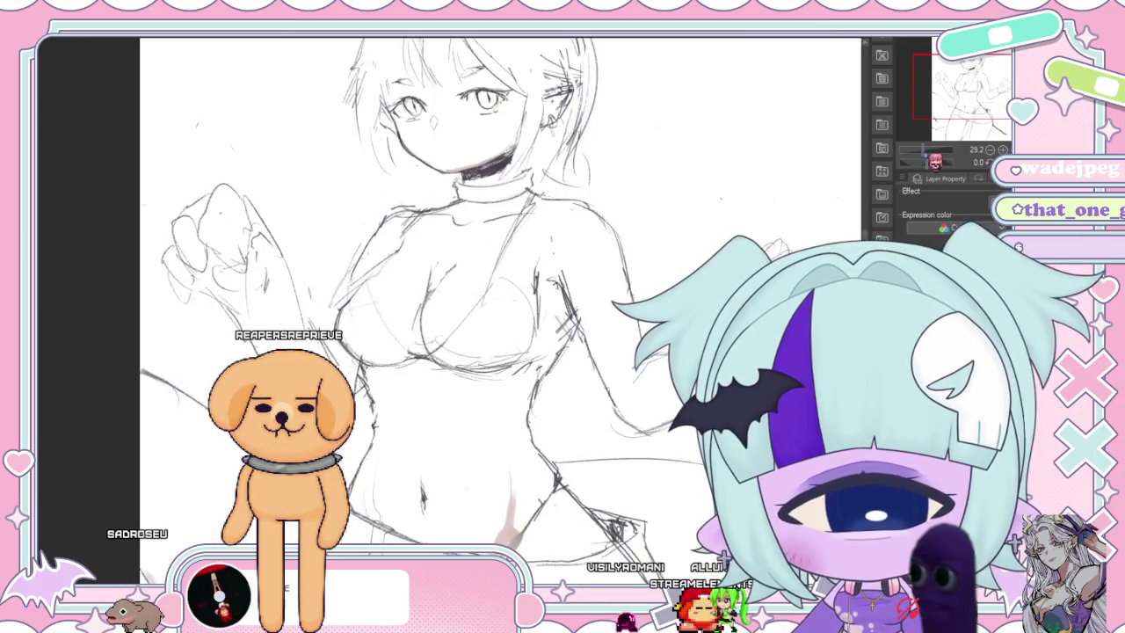
{"action": "scroll", "coordinate": [479, 308], "scroll_direction": "down", "scroll_amount": 3}
{"action": "scroll", "coordinate": [479, 308], "scroll_direction": "up", "scroll_amount": 1}
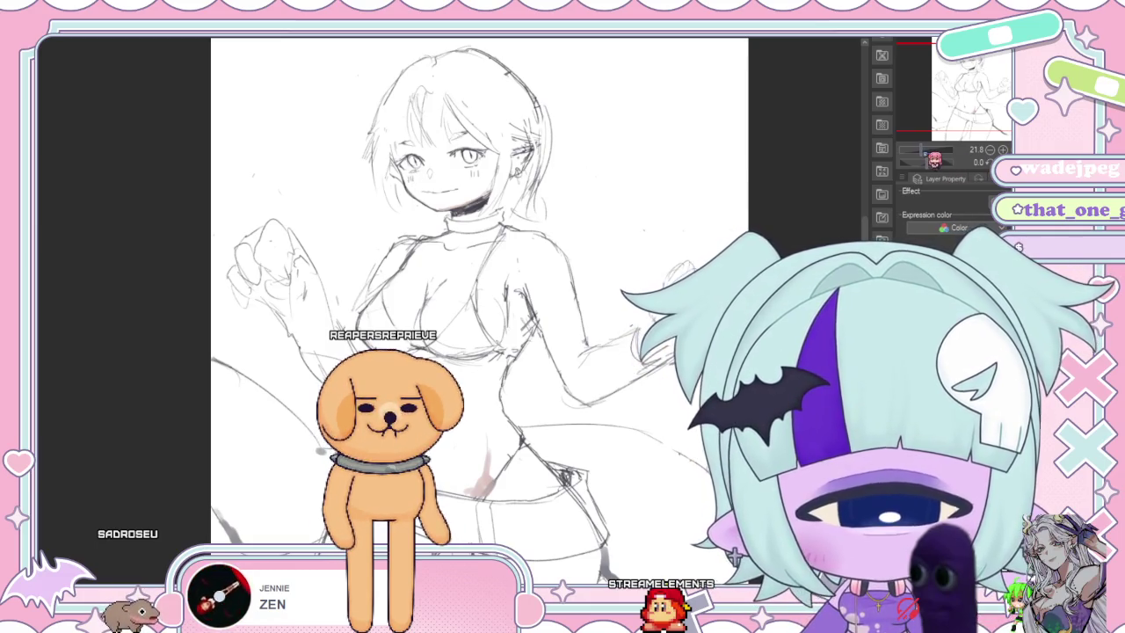
{"action": "scroll", "coordinate": [479, 307], "scroll_direction": "down", "scroll_amount": 2}
{"action": "scroll", "coordinate": [479, 307], "scroll_direction": "down", "scroll_amount": 2}
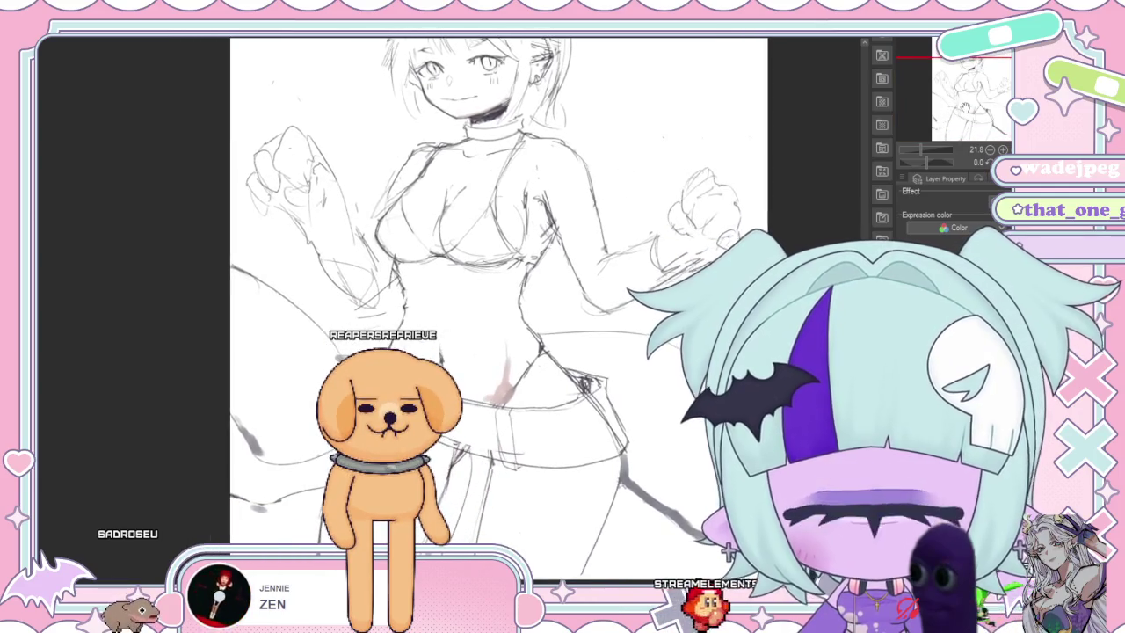
{"action": "scroll", "coordinate": [497, 308], "scroll_direction": "up", "scroll_amount": 2}
{"action": "scroll", "coordinate": [496, 308], "scroll_direction": "down", "scroll_amount": 2}
{"action": "scroll", "coordinate": [496, 308], "scroll_direction": "up", "scroll_amount": 2}
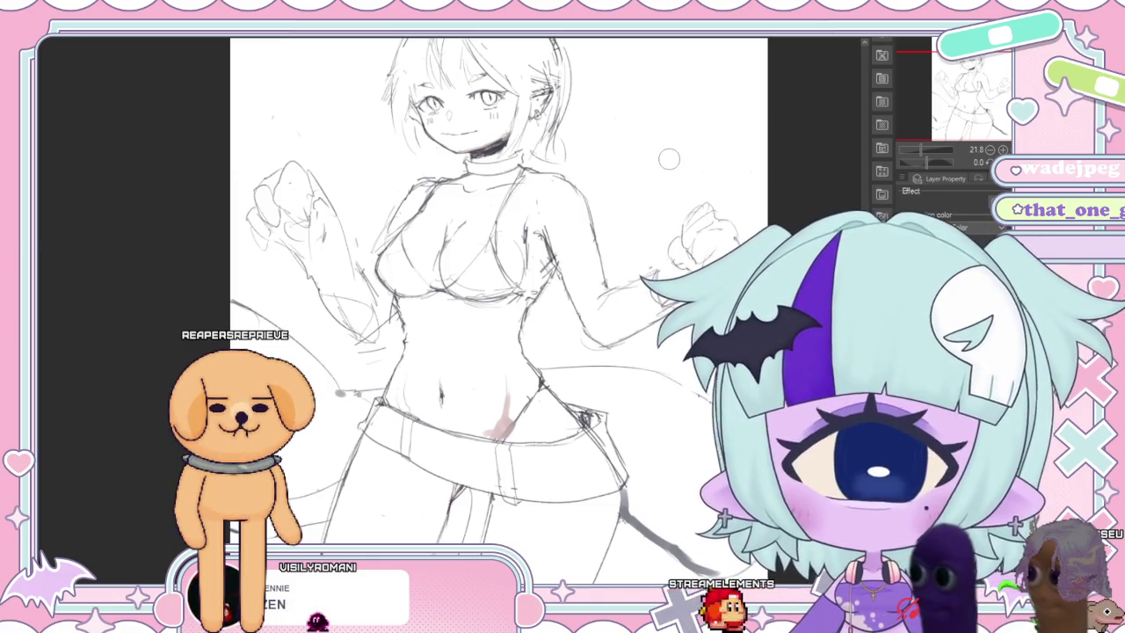
{"action": "mouse_move", "coordinate": [984, 77]}
{"action": "left_mouse_down"}
{"action": "mouse_move", "coordinate": [996, 78]}
{"action": "mouse_move", "coordinate": [983, 82]}
{"action": "left_mouse_up"}
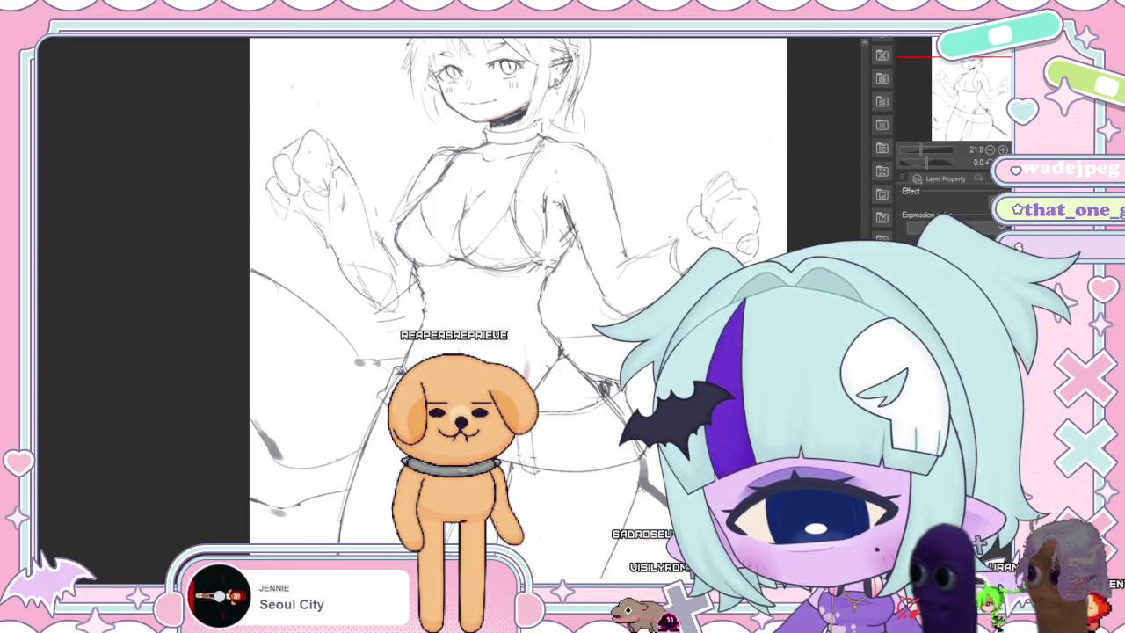
{"action": "left_click_drag", "start_coordinate": [527, 264], "coordinate": [554, 351]}
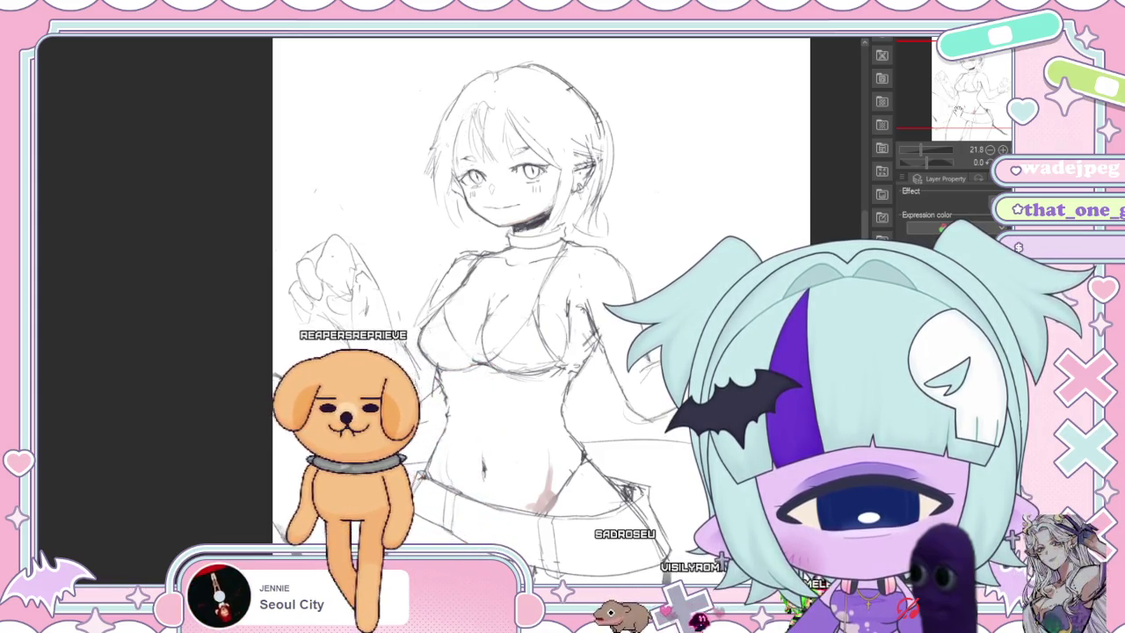
{"action": "left_click_drag", "start_coordinate": [924, 143], "coordinate": [925, 108]}
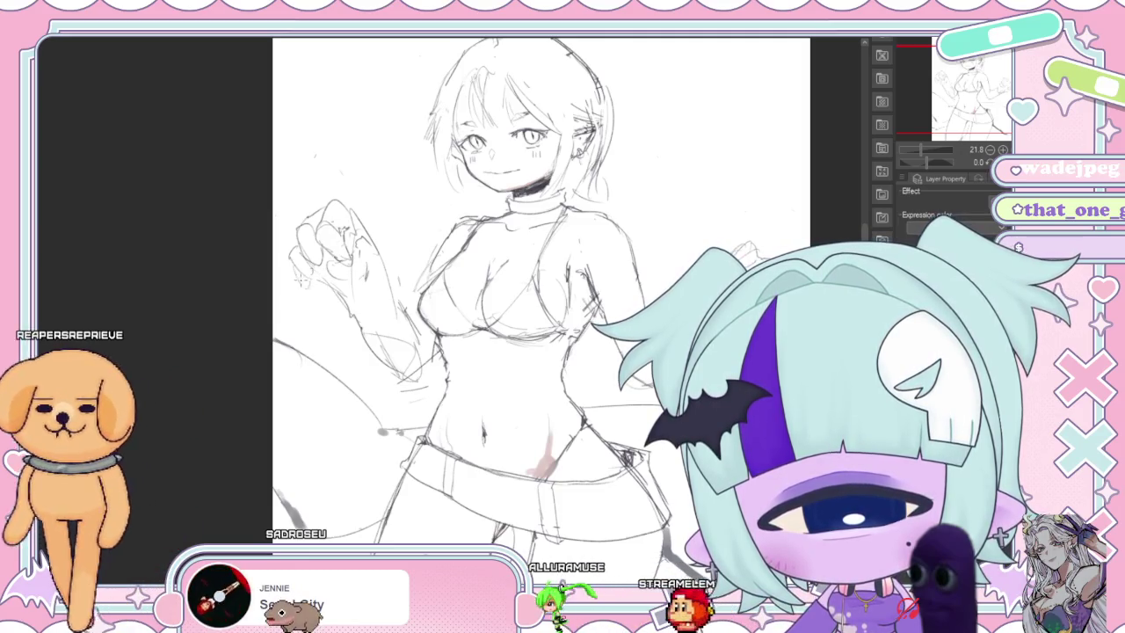
{"action": "scroll", "coordinate": [540, 299], "scroll_direction": "down", "scroll_amount": 2}
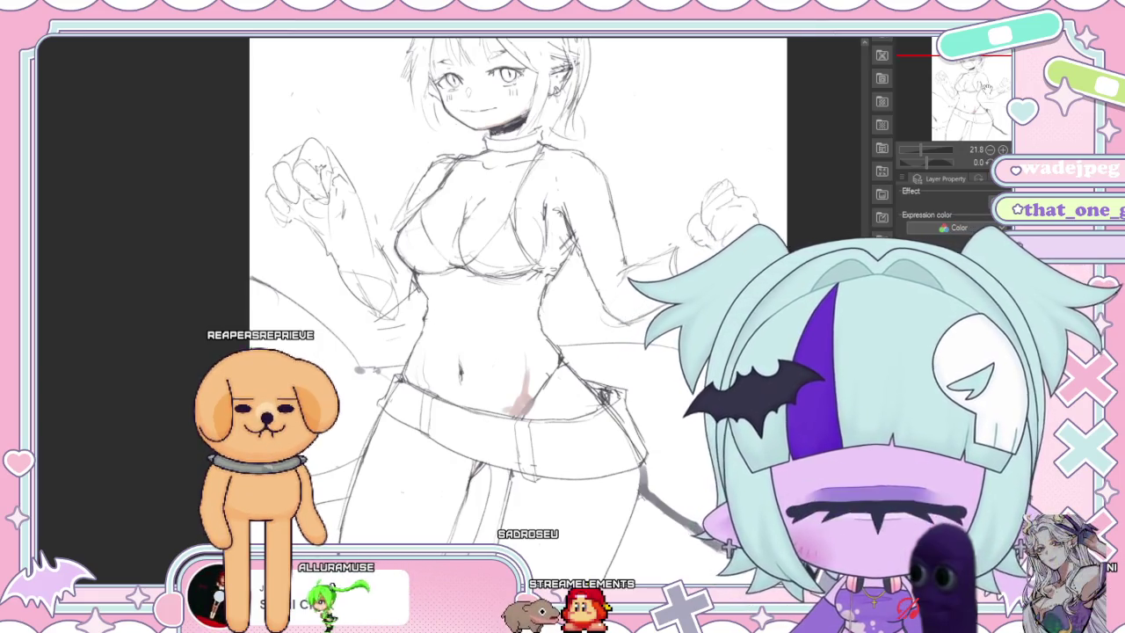
{"action": "scroll", "coordinate": [450, 349], "scroll_direction": "up", "scroll_amount": 1}
{"action": "scroll", "coordinate": [450, 349], "scroll_direction": "up", "scroll_amount": 1}
{"action": "scroll", "coordinate": [450, 349], "scroll_direction": "up", "scroll_amount": 2}
{"action": "scroll", "coordinate": [519, 307], "scroll_direction": "down", "scroll_amount": 2}
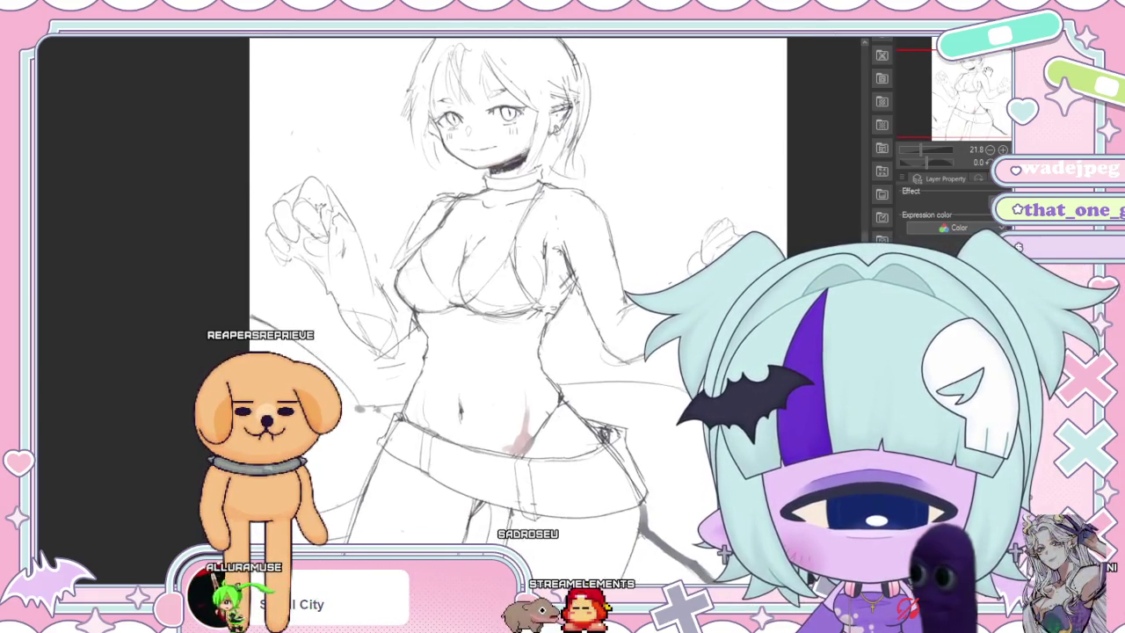
Lasso the raised left fist and move it slightly down and left with Ctrl+T.
{"action": "mouse_move", "coordinate": [262, 165]}
{"action": "left_mouse_down"}
{"action": "mouse_move", "coordinate": [372, 217]}
{"action": "mouse_move", "coordinate": [245, 187]}
{"action": "left_mouse_up"}
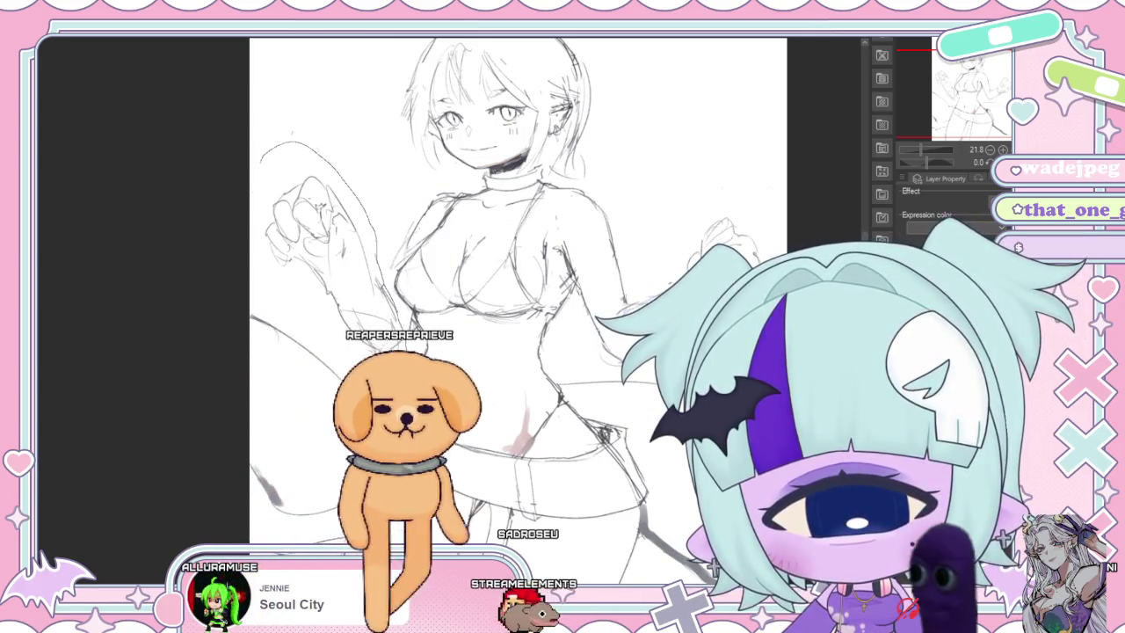
{"action": "key", "text": "ctrl+t"}
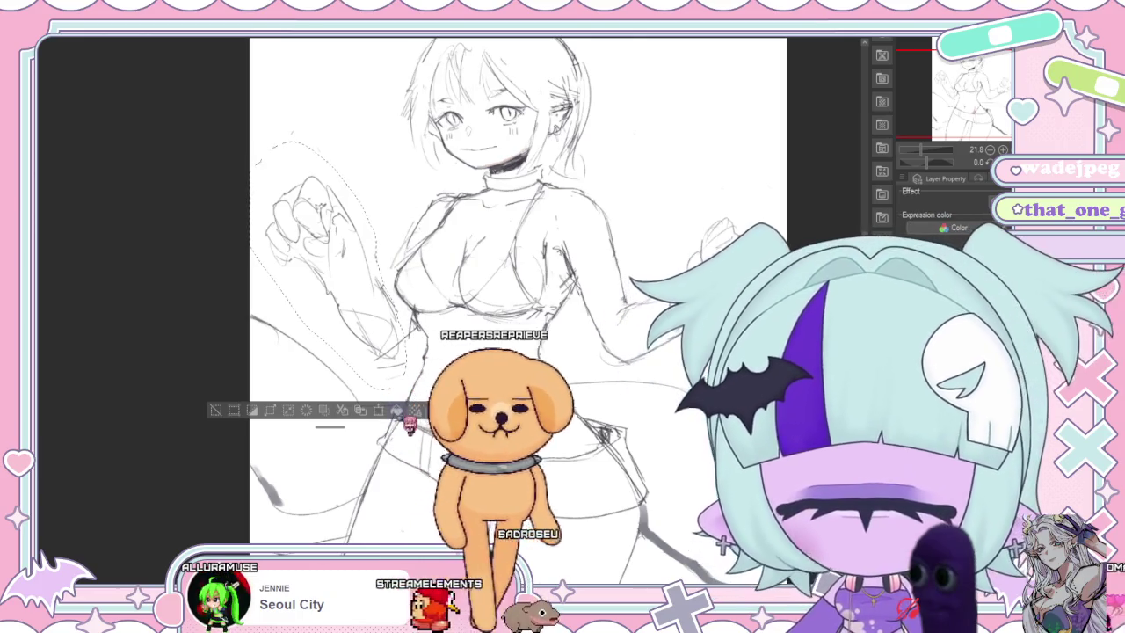
{"action": "left_click_drag", "start_coordinate": [386, 331], "coordinate": [381, 343]}
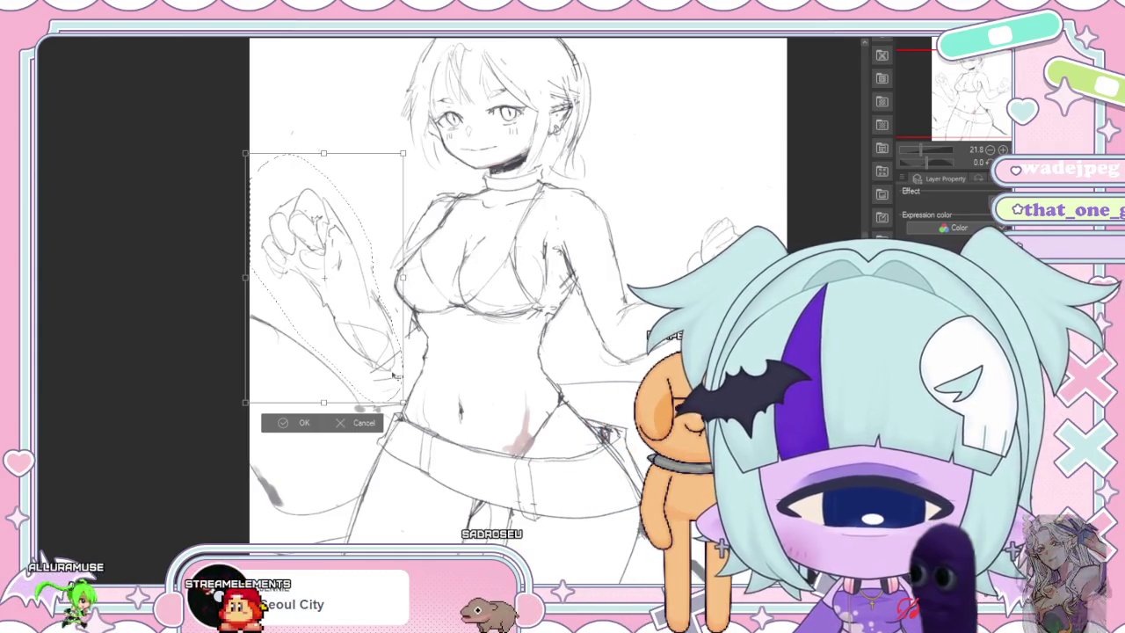
{"action": "left_click", "coordinate": [287, 425]}
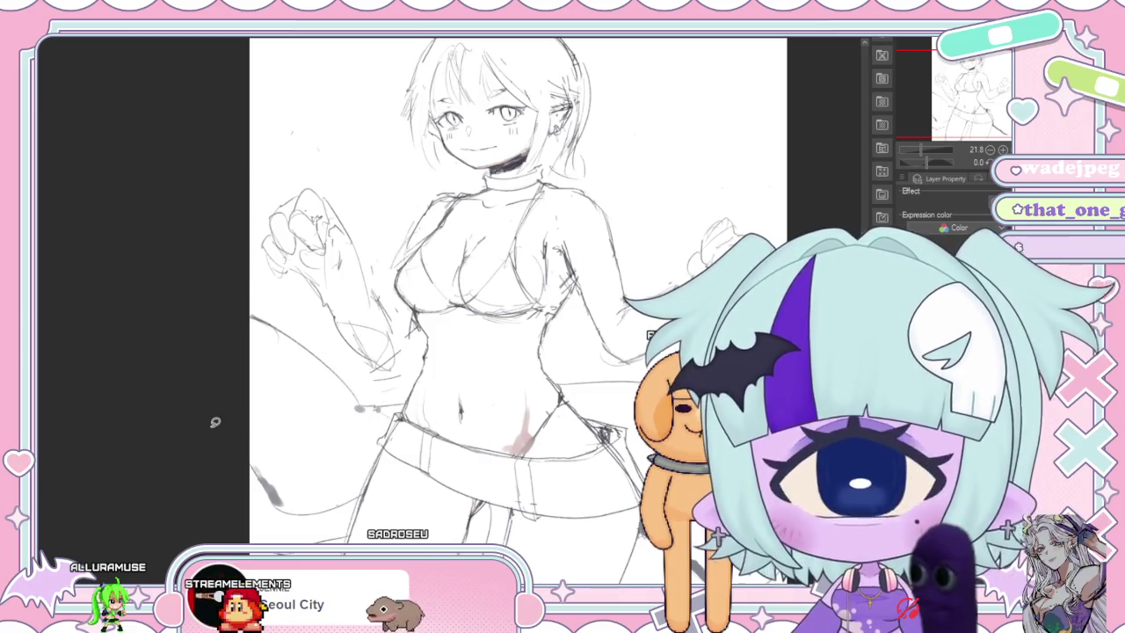
{"action": "mouse_move", "coordinate": [475, 352]}
{"action": "left_mouse_down"}
{"action": "mouse_move", "coordinate": [408, 262]}
{"action": "mouse_move", "coordinate": [335, 257]}
{"action": "mouse_move", "coordinate": [358, 239]}
{"action": "mouse_move", "coordinate": [406, 242]}
{"action": "mouse_move", "coordinate": [240, 265]}
{"action": "mouse_move", "coordinate": [579, 327]}
{"action": "mouse_move", "coordinate": [249, 438]}
{"action": "mouse_move", "coordinate": [267, 182]}
{"action": "mouse_move", "coordinate": [390, 191]}
{"action": "mouse_move", "coordinate": [366, 191]}
{"action": "mouse_move", "coordinate": [417, 395]}
{"action": "left_mouse_up"}
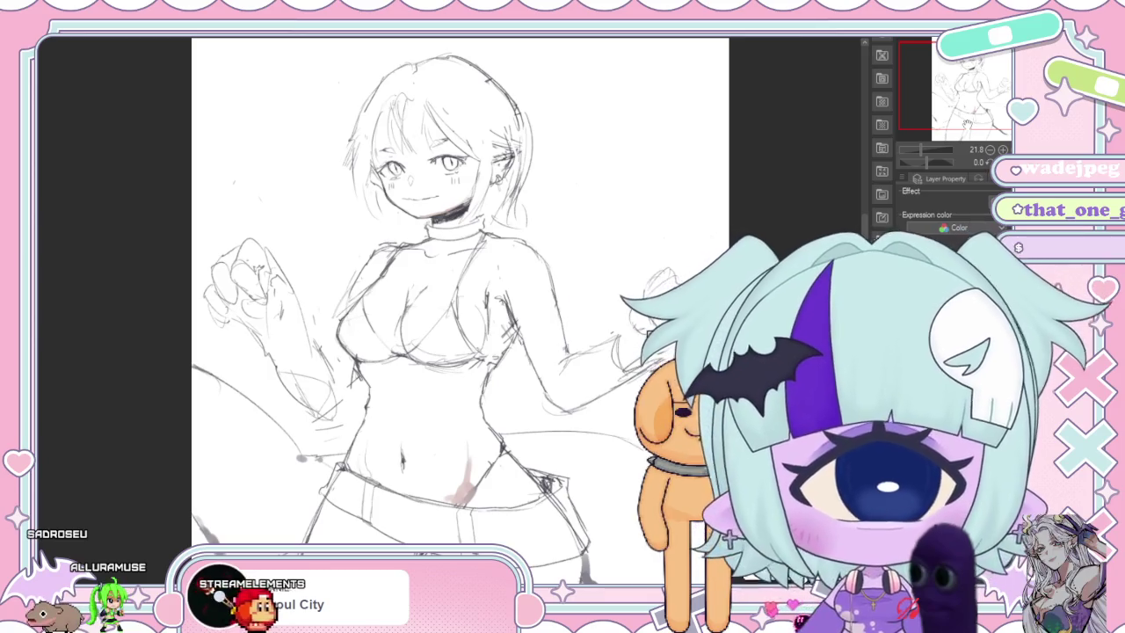
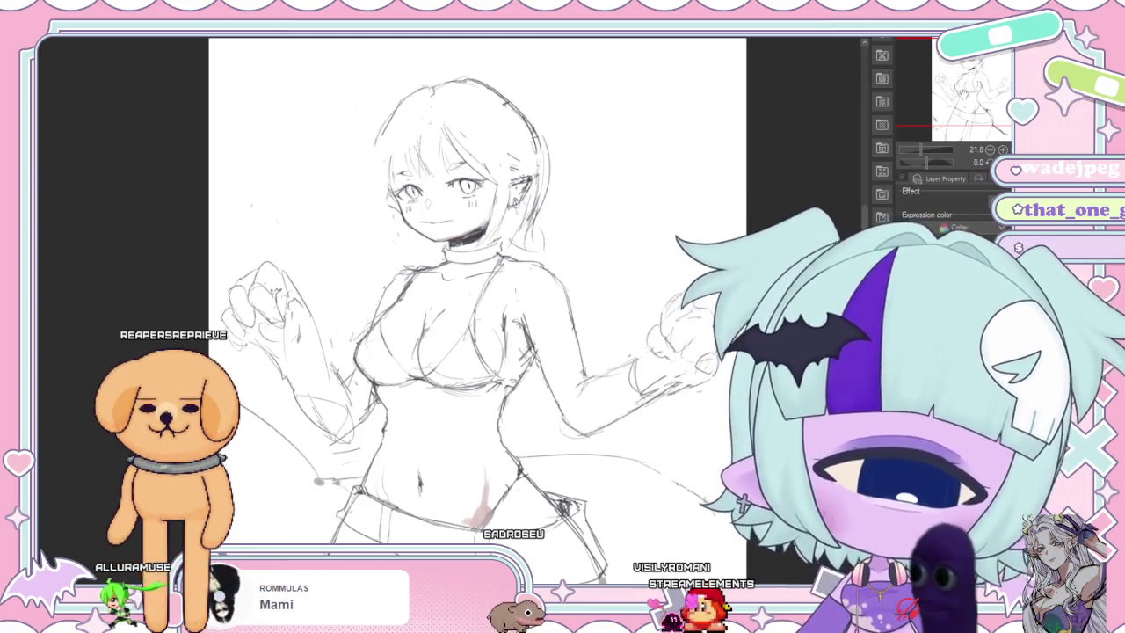
Sketch two low pigtails tied at each side of the neck, undoing unwanted strokes.
{"action": "scroll", "coordinate": [478, 308], "scroll_direction": "down", "scroll_amount": 2}
{"action": "scroll", "coordinate": [477, 308], "scroll_direction": "down", "scroll_amount": 1}
{"action": "scroll", "coordinate": [477, 307], "scroll_direction": "down", "scroll_amount": 1}
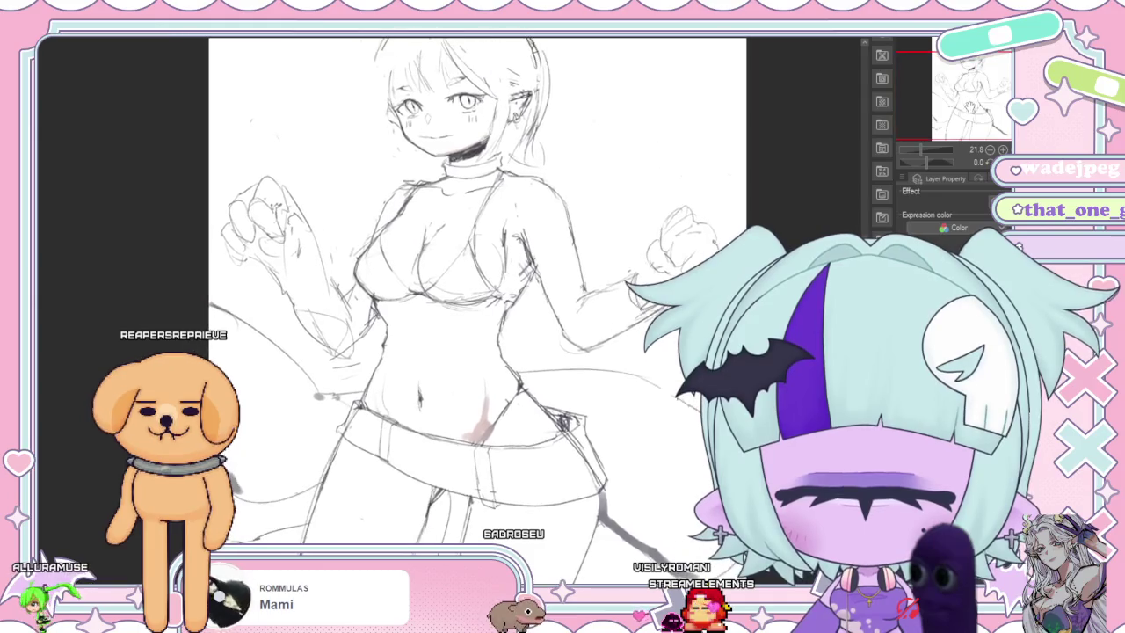
{"action": "left_click_drag", "start_coordinate": [477, 308], "coordinate": [523, 345]}
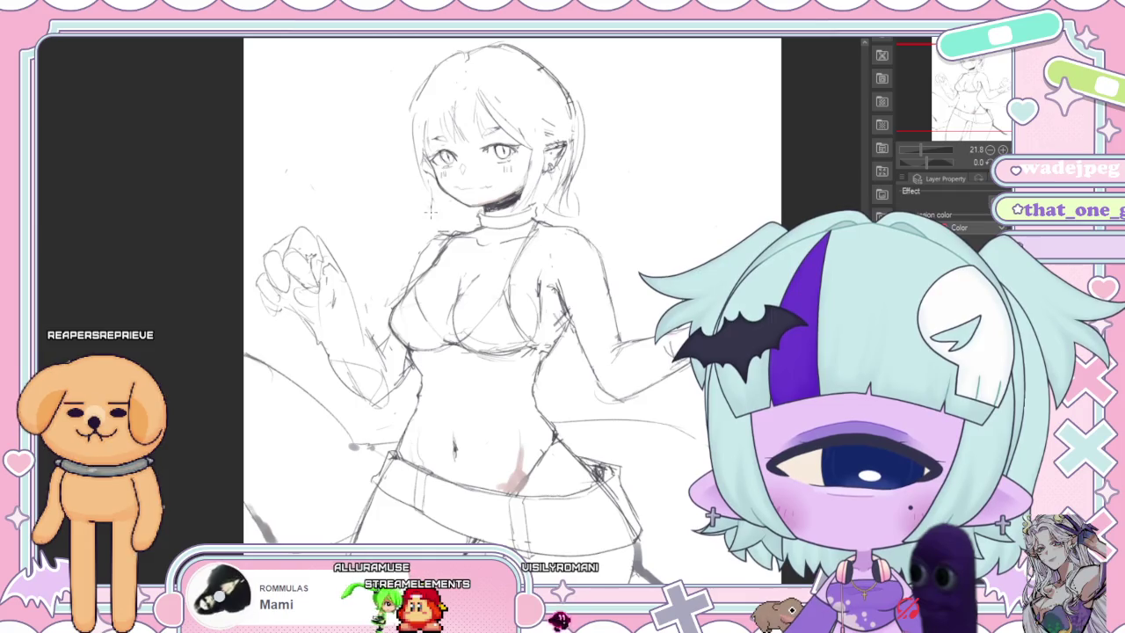
{"action": "left_click_drag", "start_coordinate": [597, 104], "coordinate": [593, 180]}
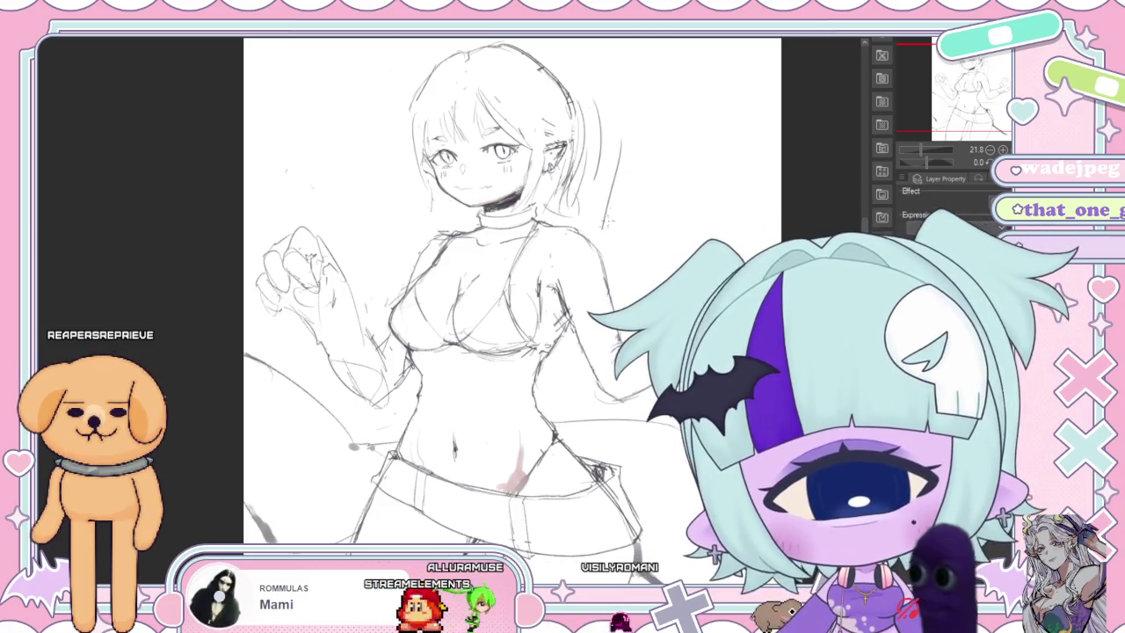
{"action": "key", "text": "ctrl+z"}
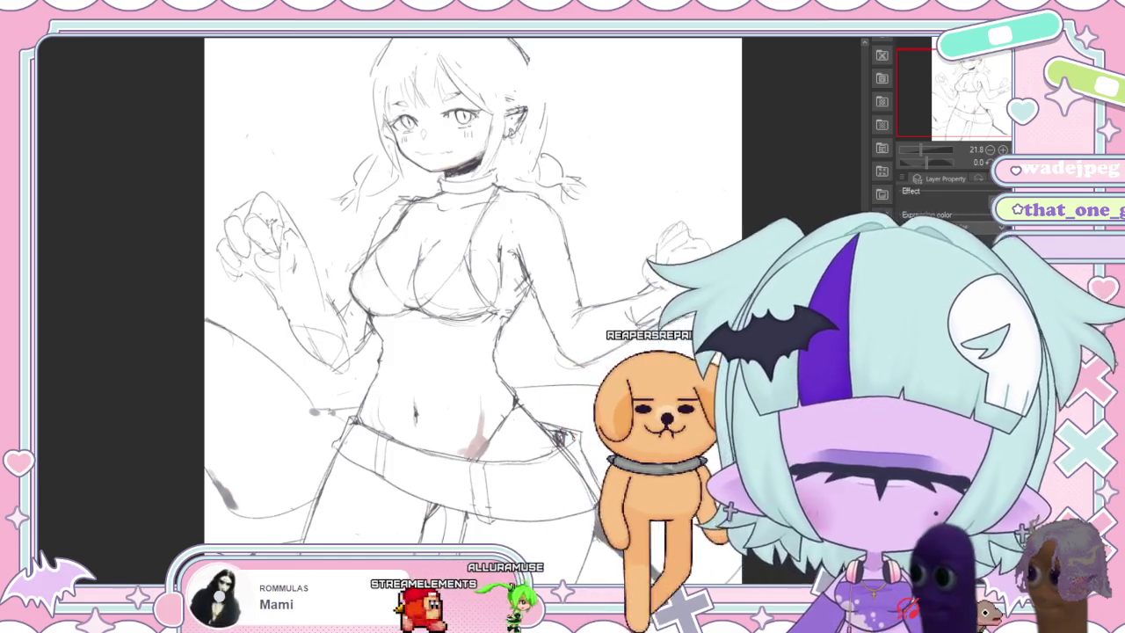
Draw a small round accessory and a hair line on the top left of the head.
{"action": "scroll", "coordinate": [474, 308], "scroll_direction": "up", "scroll_amount": 3}
{"action": "scroll", "coordinate": [470, 307], "scroll_direction": "up", "scroll_amount": 1}
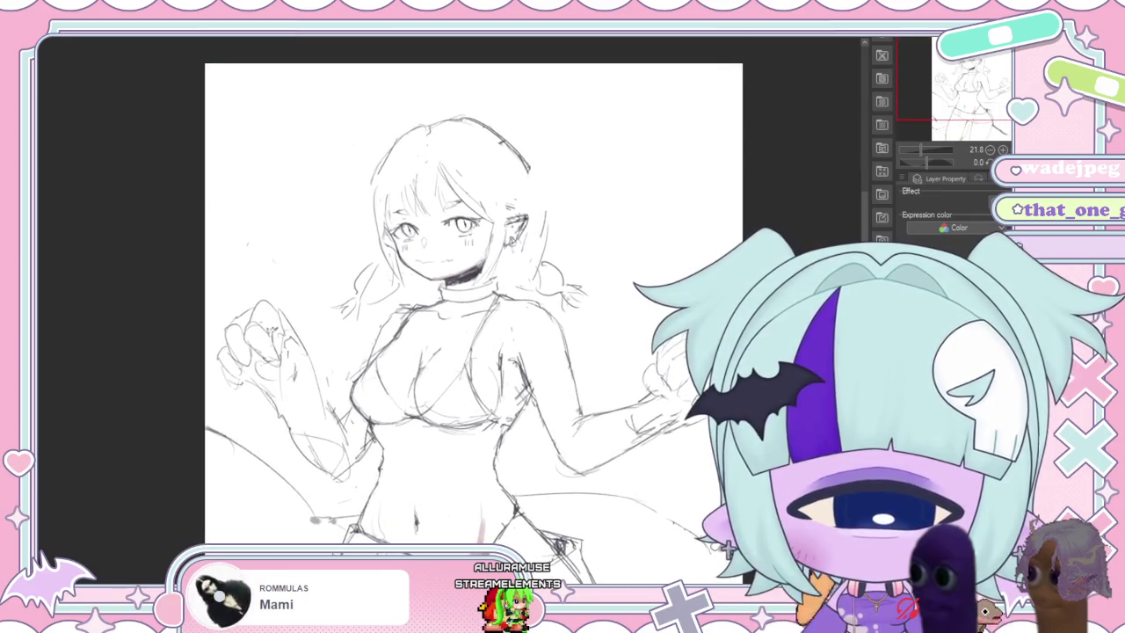
{"action": "left_click_drag", "start_coordinate": [365, 140], "coordinate": [370, 114]}
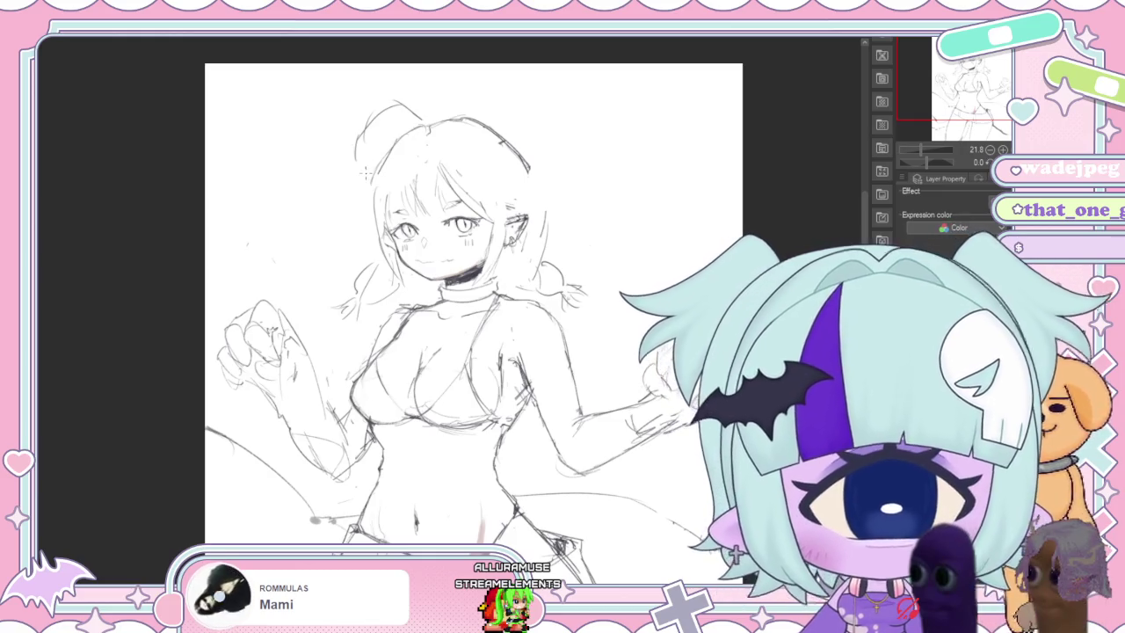
{"action": "left_click_drag", "start_coordinate": [362, 174], "coordinate": [430, 162]}
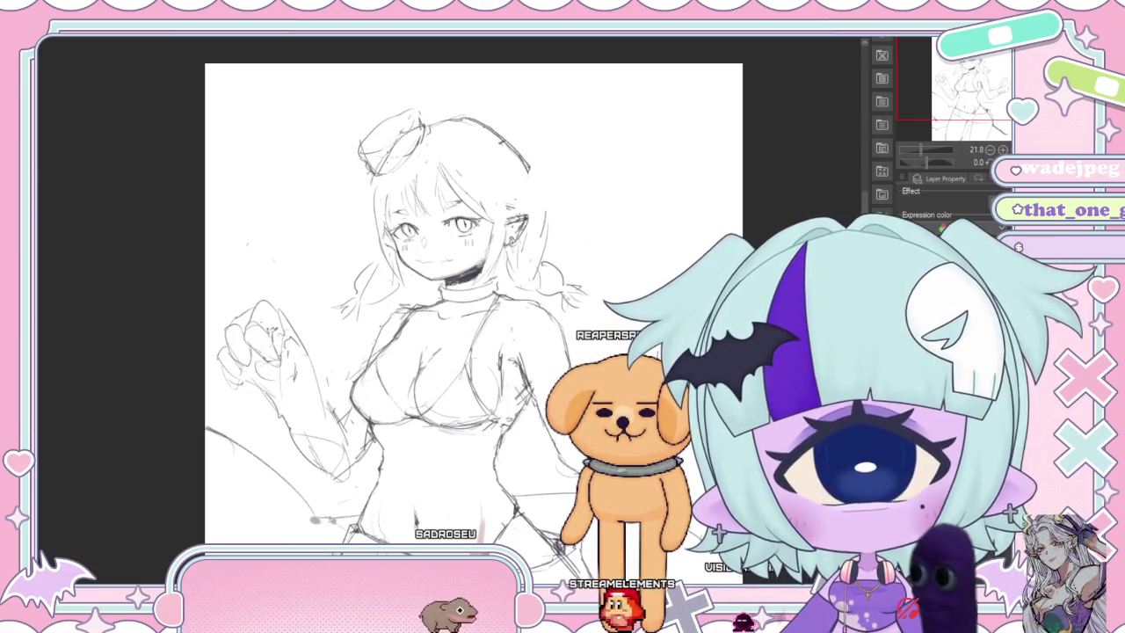
{"action": "left_click_drag", "start_coordinate": [398, 255], "coordinate": [416, 271]}
Redraw the head accessory as a tilted mini top hat with a wide brim, undoing stray strokes.
{"action": "left_click_drag", "start_coordinate": [348, 121], "coordinate": [360, 148]}
{"action": "mouse_move", "coordinate": [369, 101]}
{"action": "left_mouse_down"}
{"action": "mouse_move", "coordinate": [379, 121]}
{"action": "mouse_move", "coordinate": [373, 107]}
{"action": "left_mouse_up"}
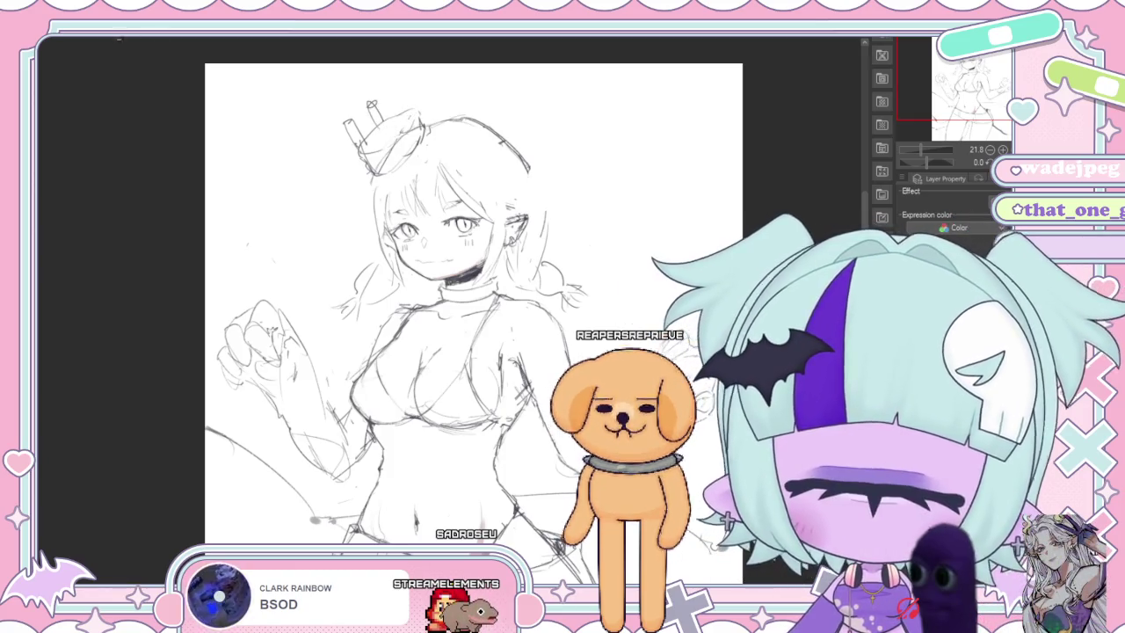
{"action": "key", "text": "ctrl+z"}
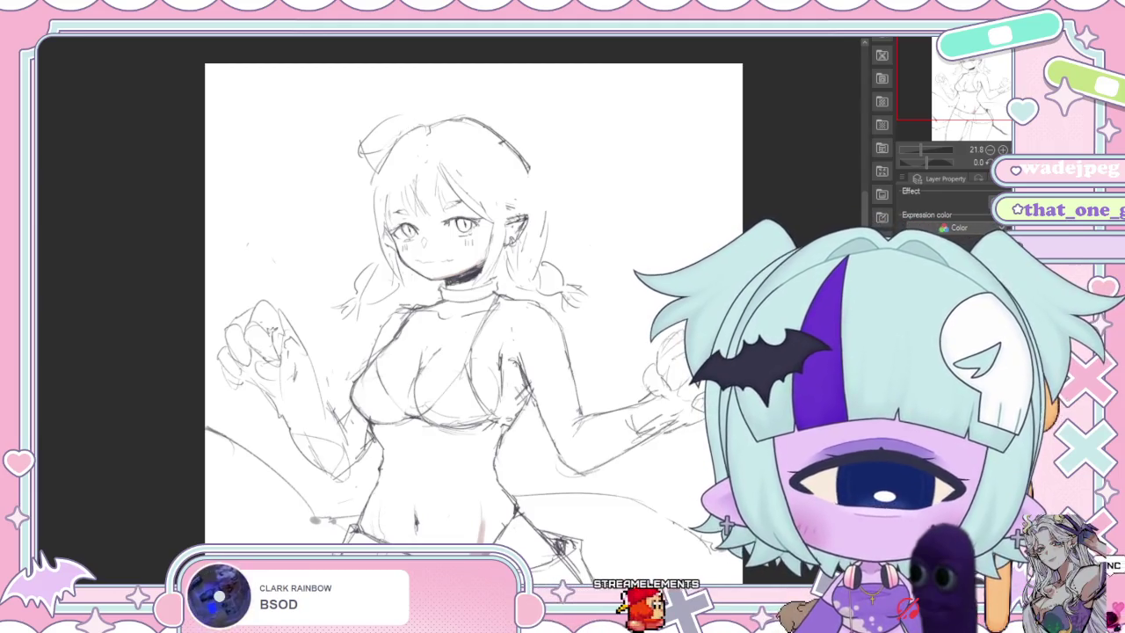
{"action": "key", "text": "ctrl+z"}
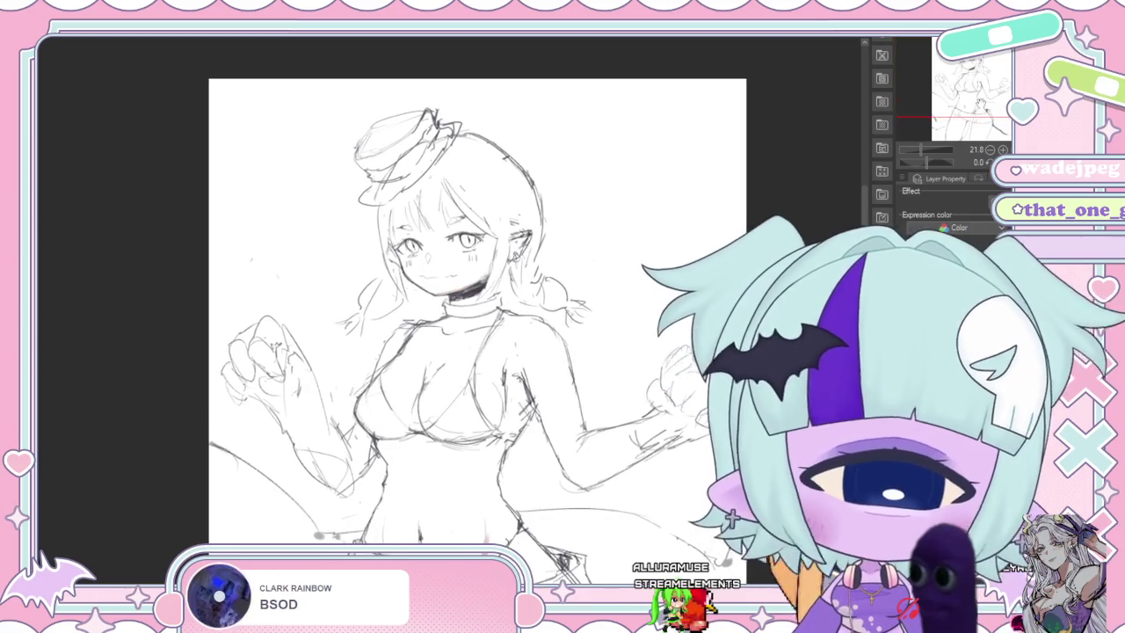
Refine the body with raised fists, then undo the trial strand strokes above the head.
{"action": "left_click_drag", "start_coordinate": [977, 96], "coordinate": [977, 101]}
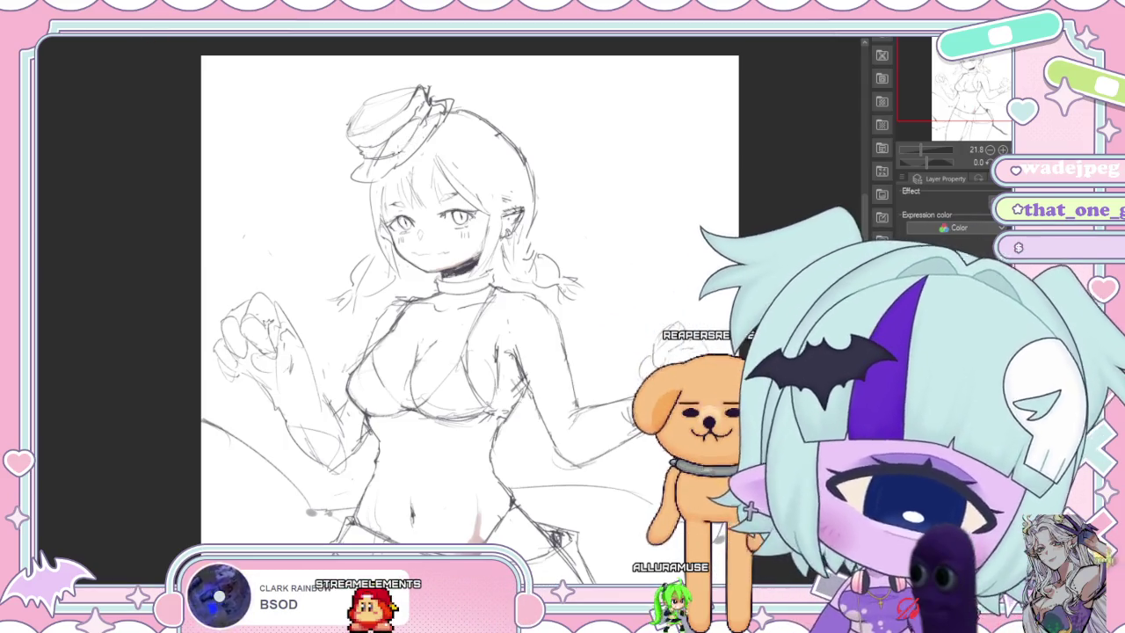
{"action": "mouse_move", "coordinate": [439, 395]}
{"action": "left_mouse_down"}
{"action": "mouse_move", "coordinate": [387, 79]}
{"action": "mouse_move", "coordinate": [387, 237]}
{"action": "mouse_move", "coordinate": [352, 385]}
{"action": "left_mouse_up"}
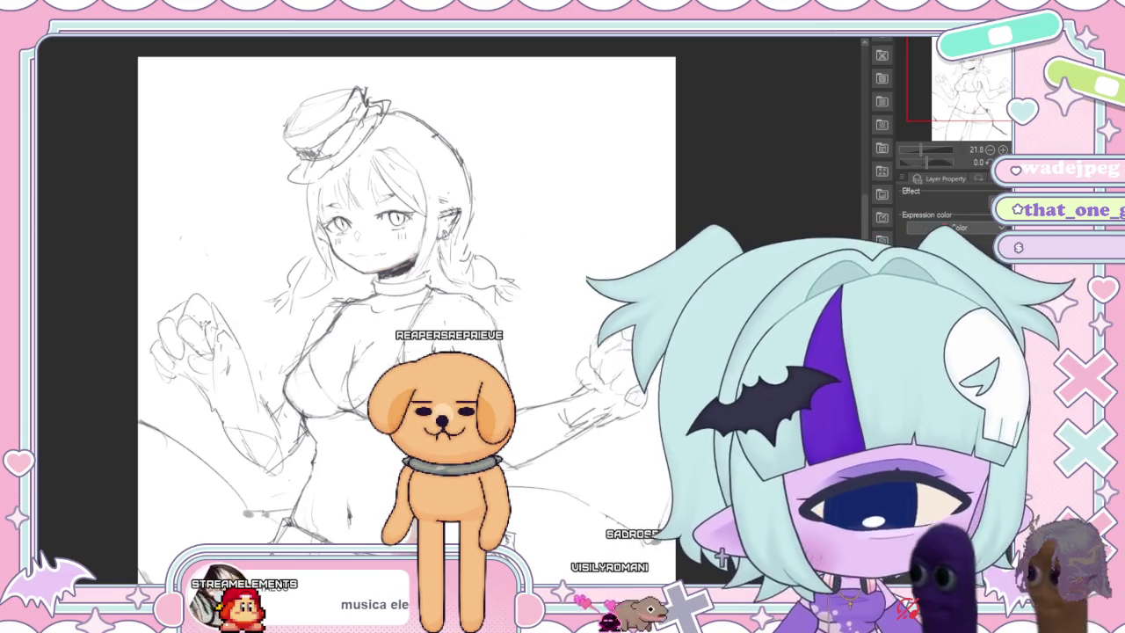
{"action": "scroll", "coordinate": [404, 307], "scroll_direction": "down", "scroll_amount": 5}
{"action": "scroll", "coordinate": [405, 307], "scroll_direction": "up", "scroll_amount": 3}
{"action": "scroll", "coordinate": [404, 307], "scroll_direction": "up", "scroll_amount": 2}
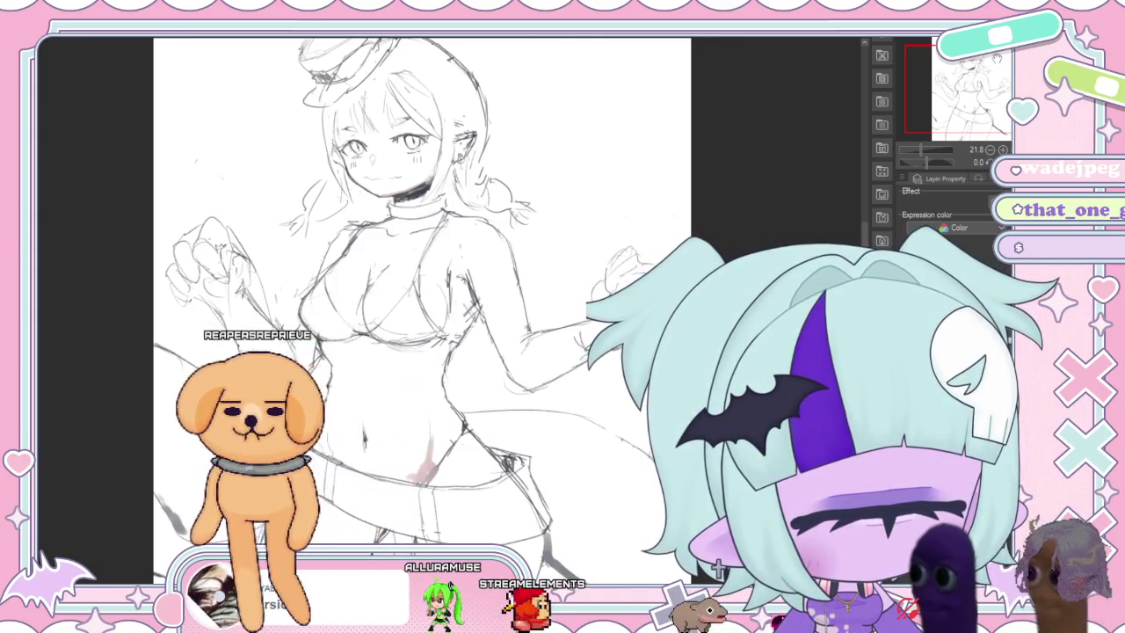
{"action": "left_click_drag", "start_coordinate": [377, 308], "coordinate": [391, 316]}
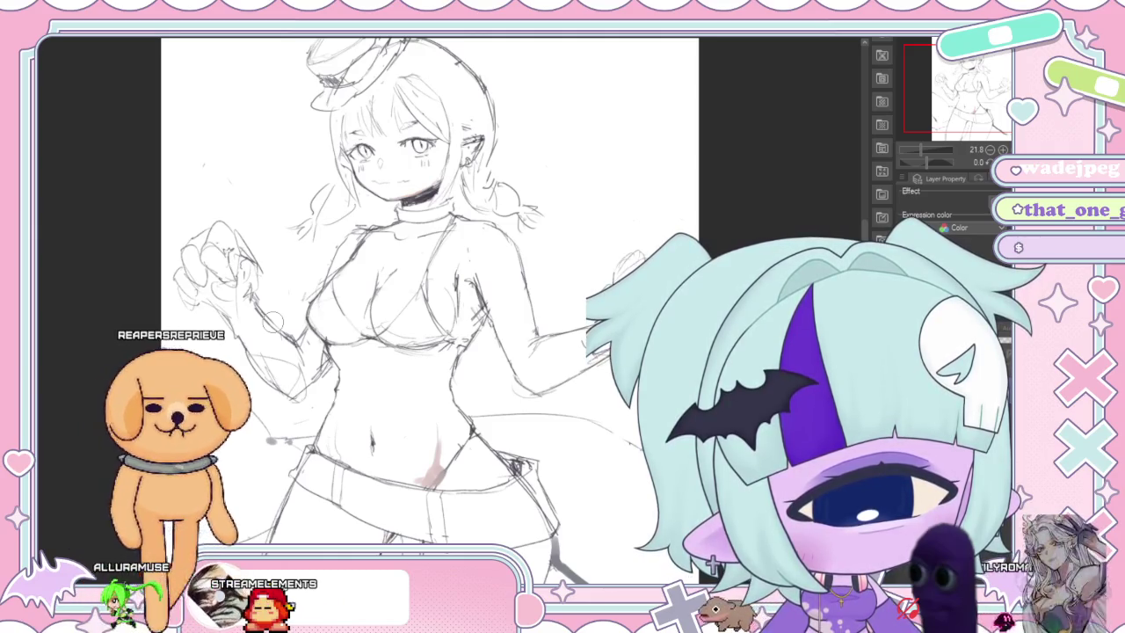
{"action": "left_click_drag", "start_coordinate": [431, 308], "coordinate": [453, 334]}
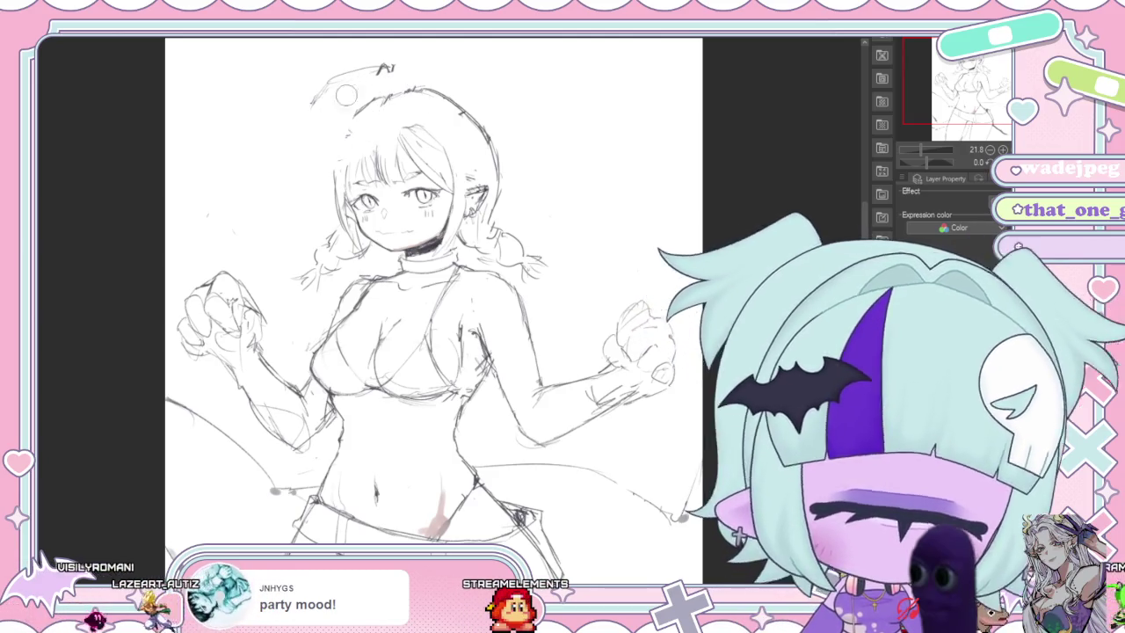
{"action": "key", "text": "ctrl+z"}
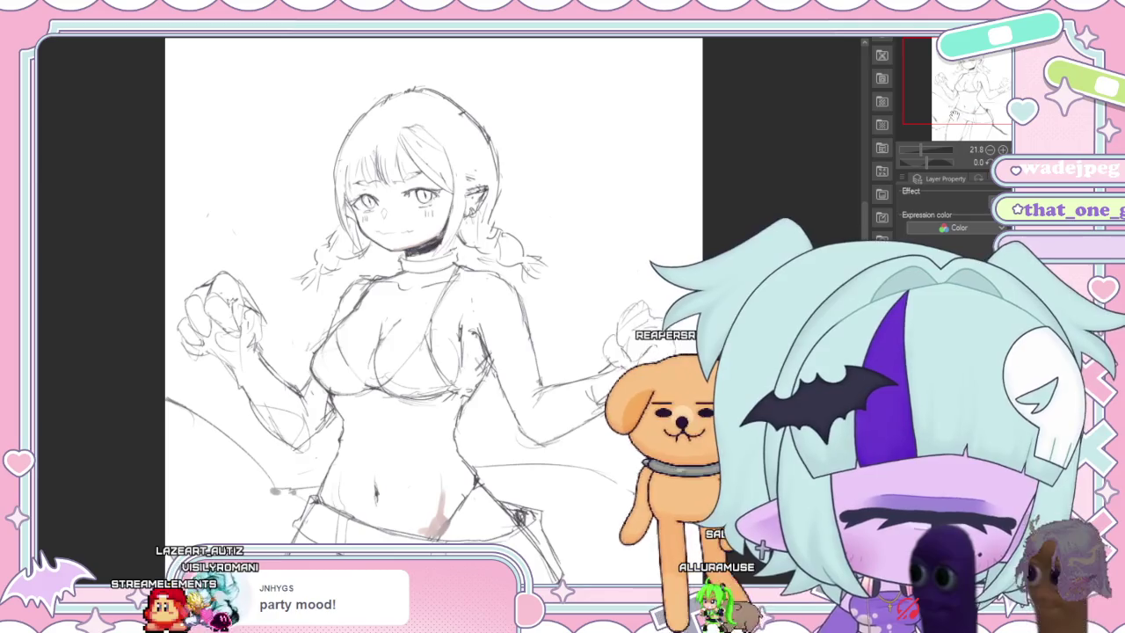
{"action": "left_click_drag", "start_coordinate": [395, 351], "coordinate": [334, 272]}
{"action": "left_click_drag", "start_coordinate": [971, 132], "coordinate": [962, 140]}
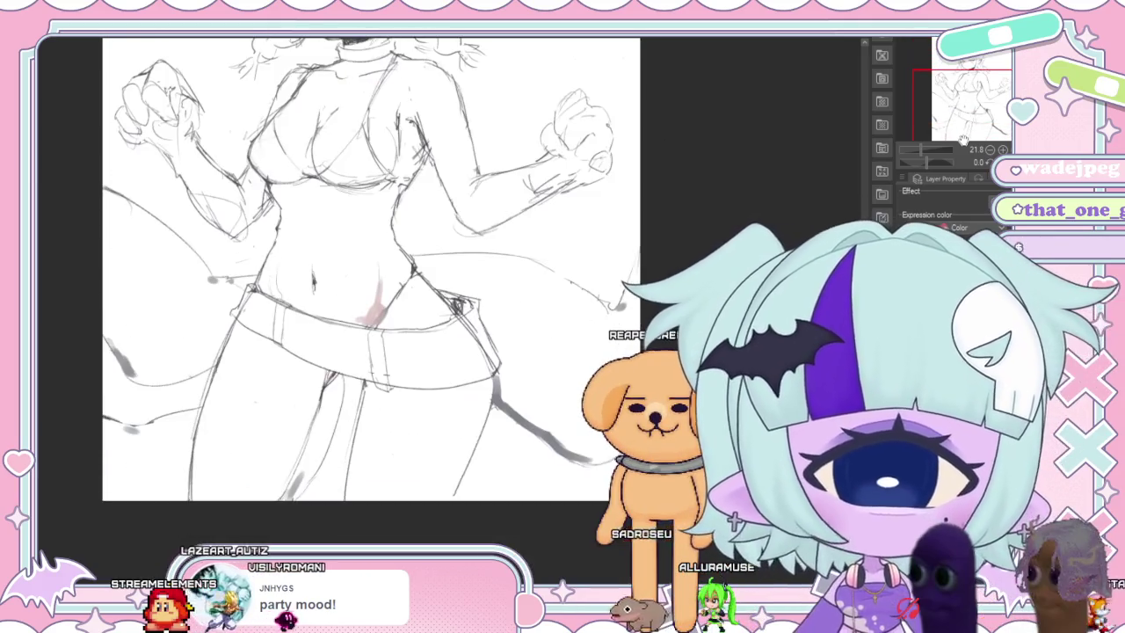
{"action": "left_click_drag", "start_coordinate": [352, 264], "coordinate": [409, 392]}
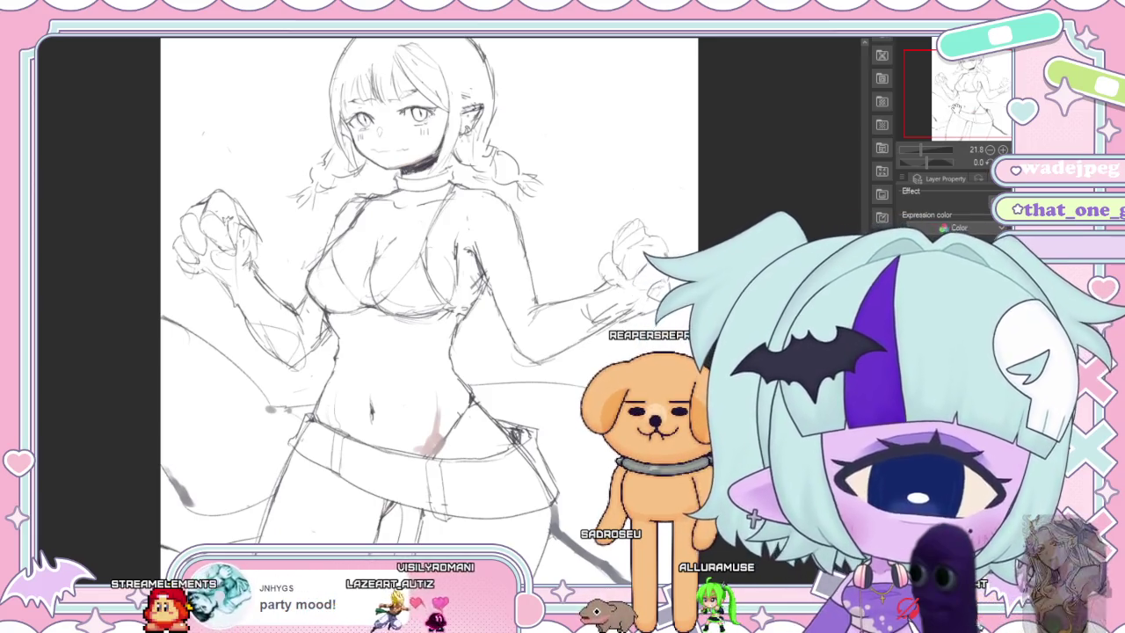
{"action": "scroll", "coordinate": [429, 307], "scroll_direction": "down", "scroll_amount": 3}
{"action": "scroll", "coordinate": [429, 307], "scroll_direction": "up", "scroll_amount": 2}
{"action": "scroll", "coordinate": [429, 308], "scroll_direction": "up", "scroll_amount": 1}
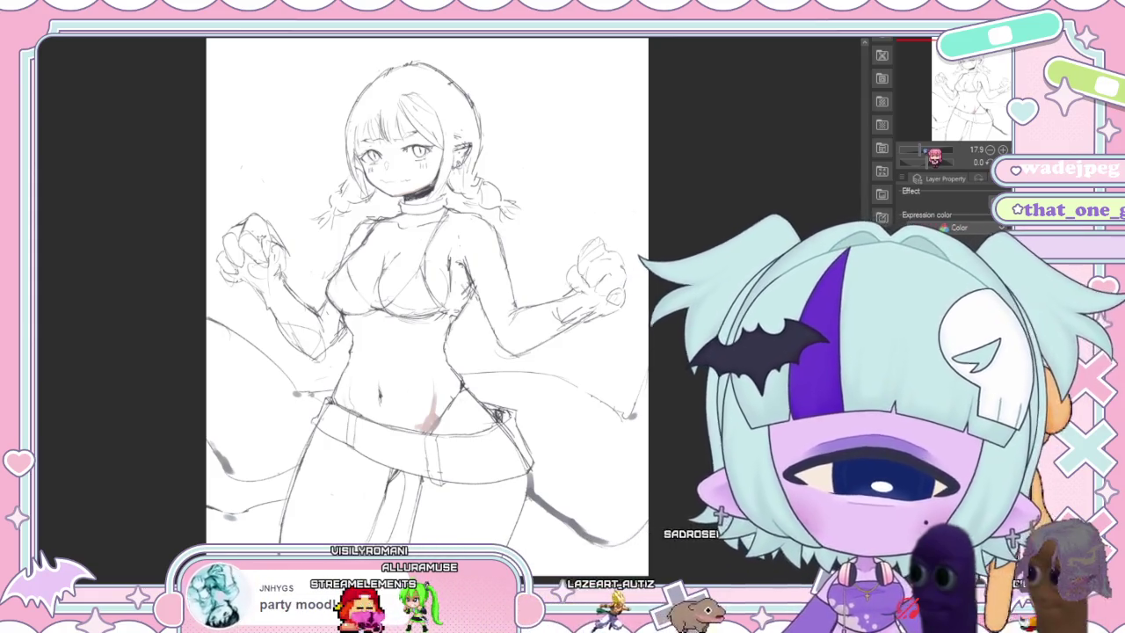
{"action": "left_click_drag", "start_coordinate": [422, 308], "coordinate": [405, 304]}
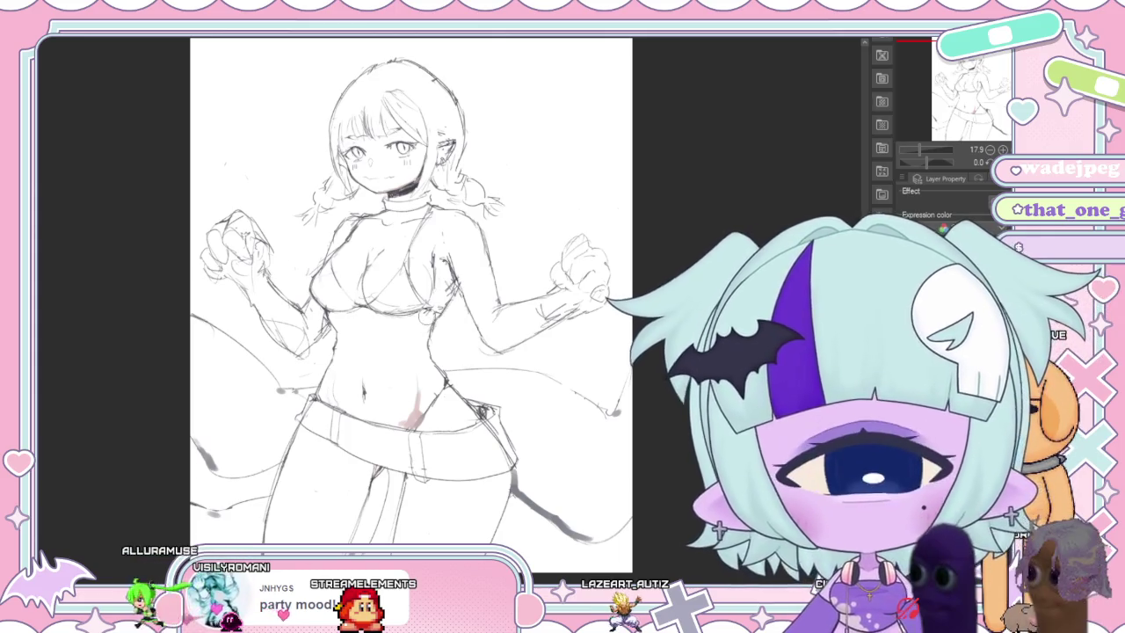
{"action": "left_click_drag", "start_coordinate": [387, 207], "coordinate": [385, 208]}
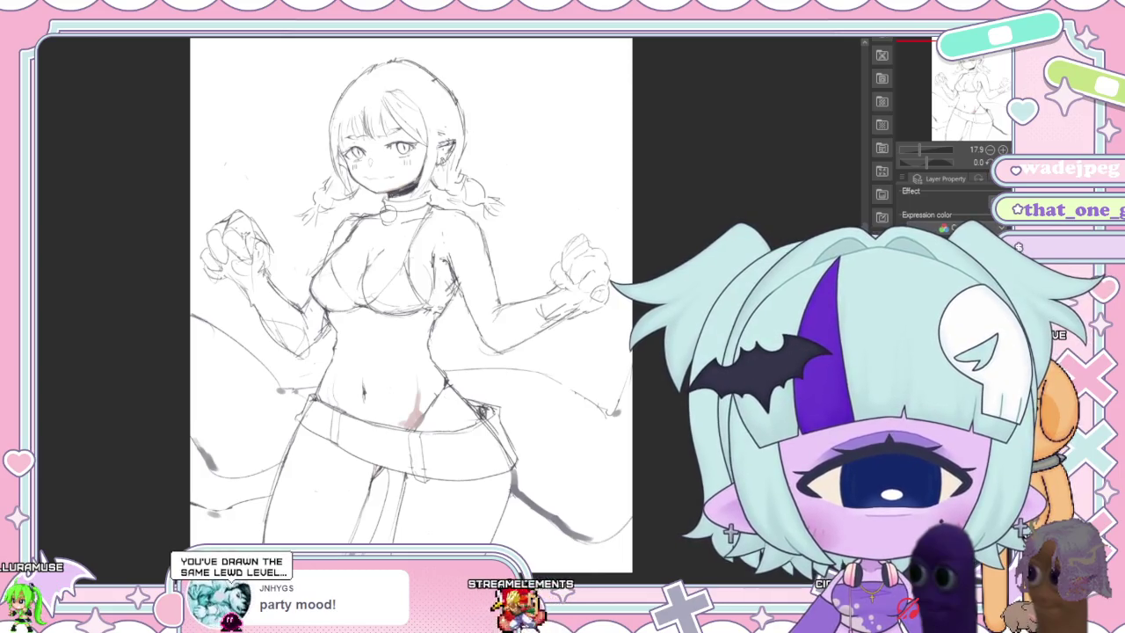
{"action": "key", "text": "ctrl+z"}
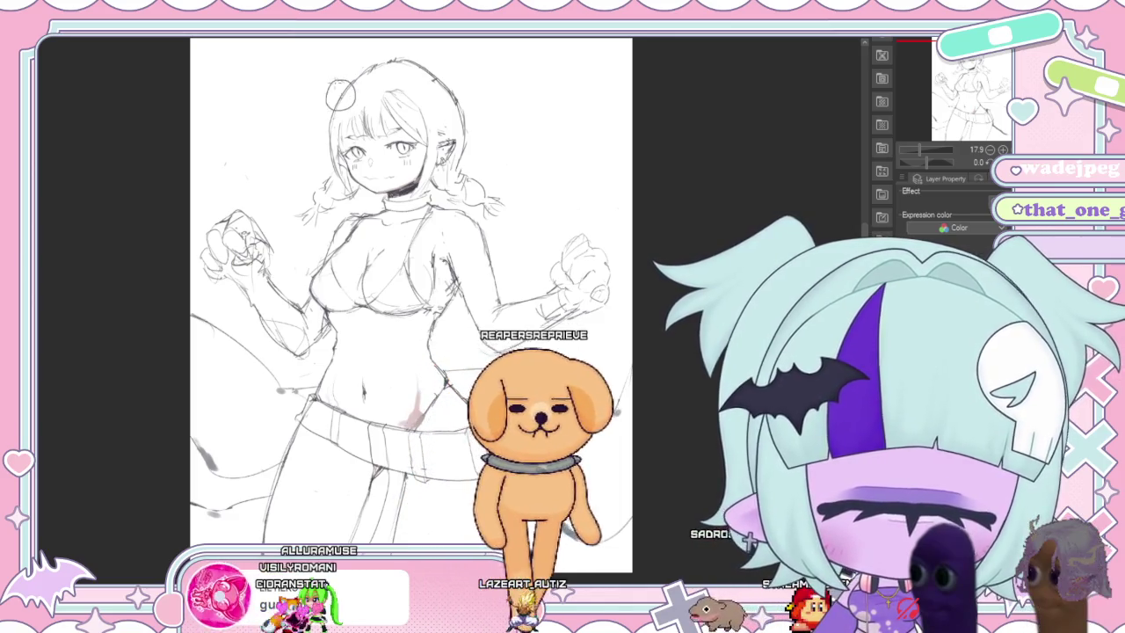
Give the round accessory a dark pupil like an eyeball, discarding the trial wing beside it.
{"action": "left_click_drag", "start_coordinate": [340, 91], "coordinate": [339, 97]}
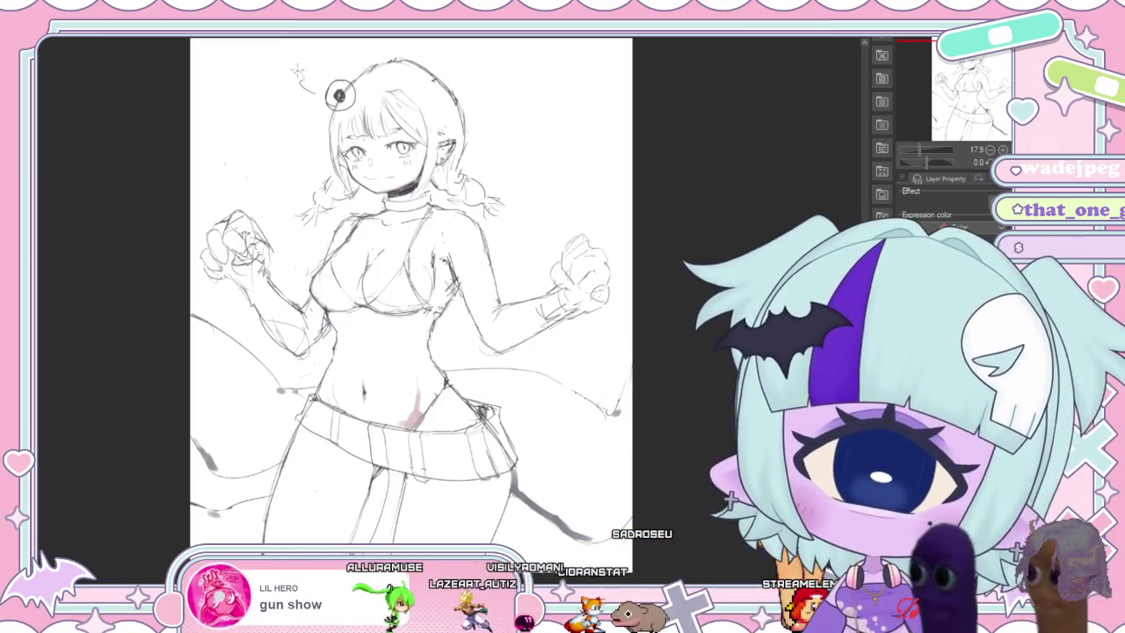
{"action": "left_click_drag", "start_coordinate": [313, 90], "coordinate": [284, 103]}
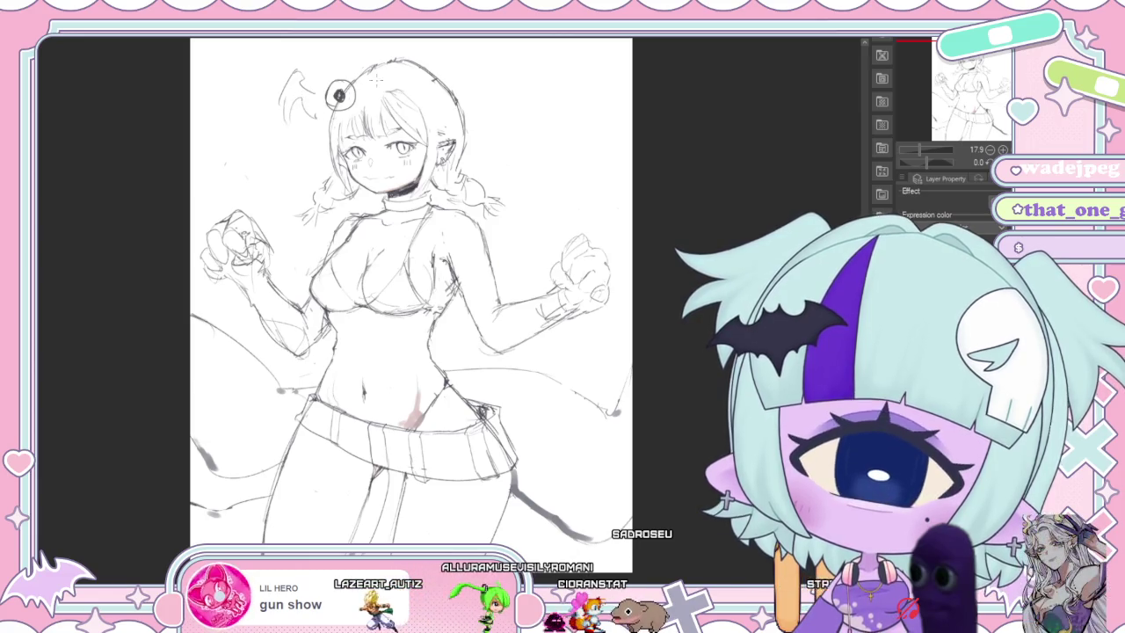
{"action": "key", "text": "ctrl+z"}
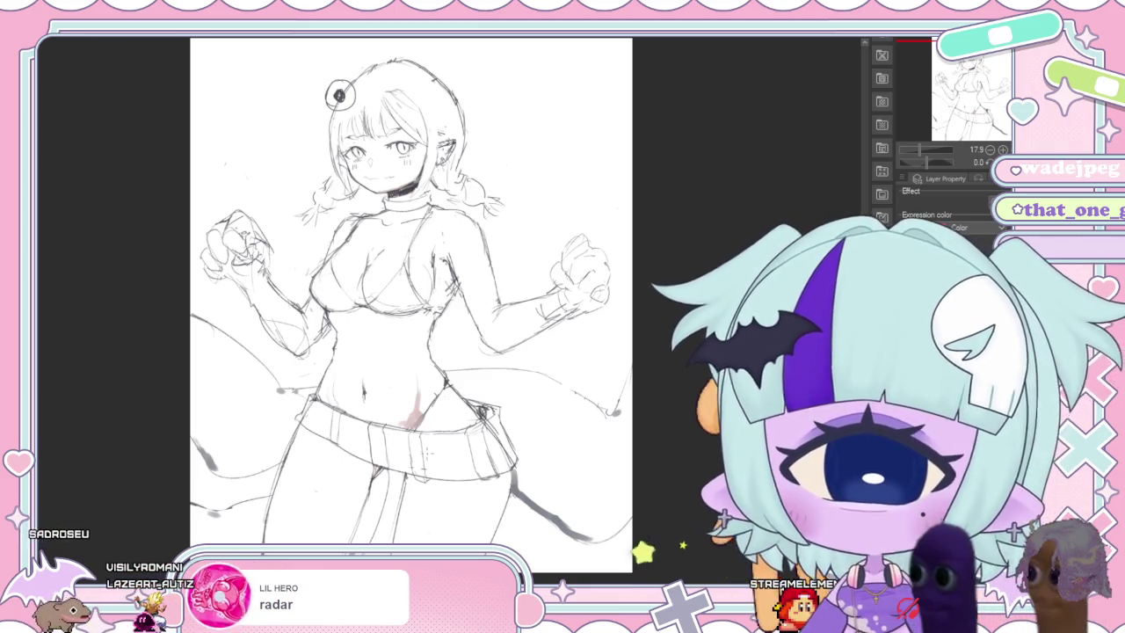
{"action": "scroll", "coordinate": [430, 449], "scroll_direction": "down", "scroll_amount": 2}
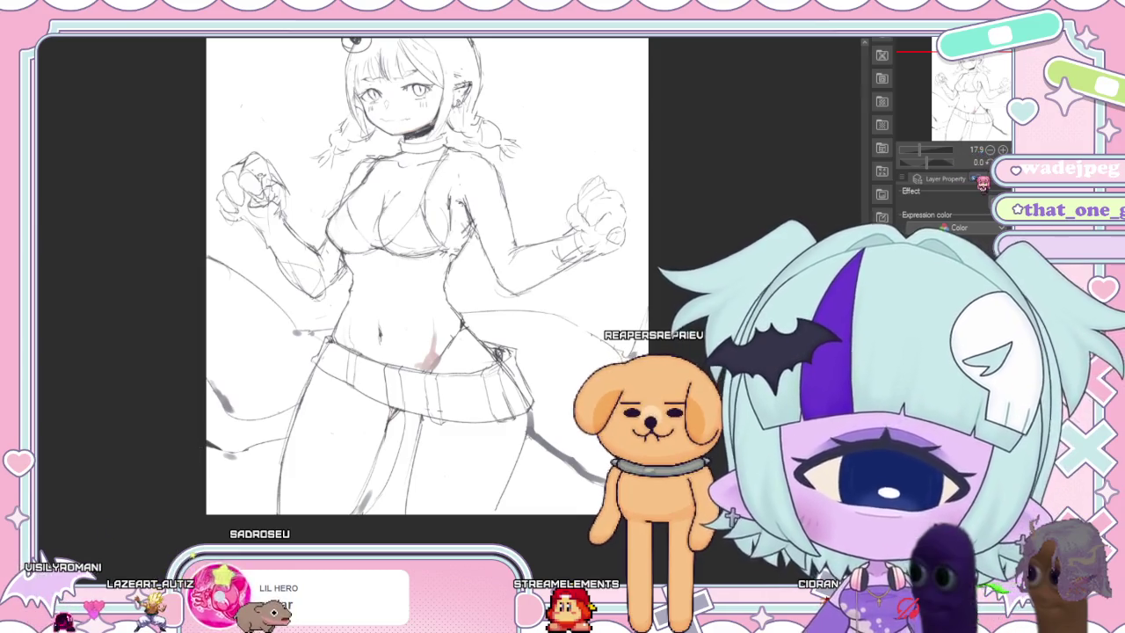
Pan and zoom until the waist and belted shorts fill the canvas view.
{"action": "left_click_drag", "start_coordinate": [427, 276], "coordinate": [474, 208]}
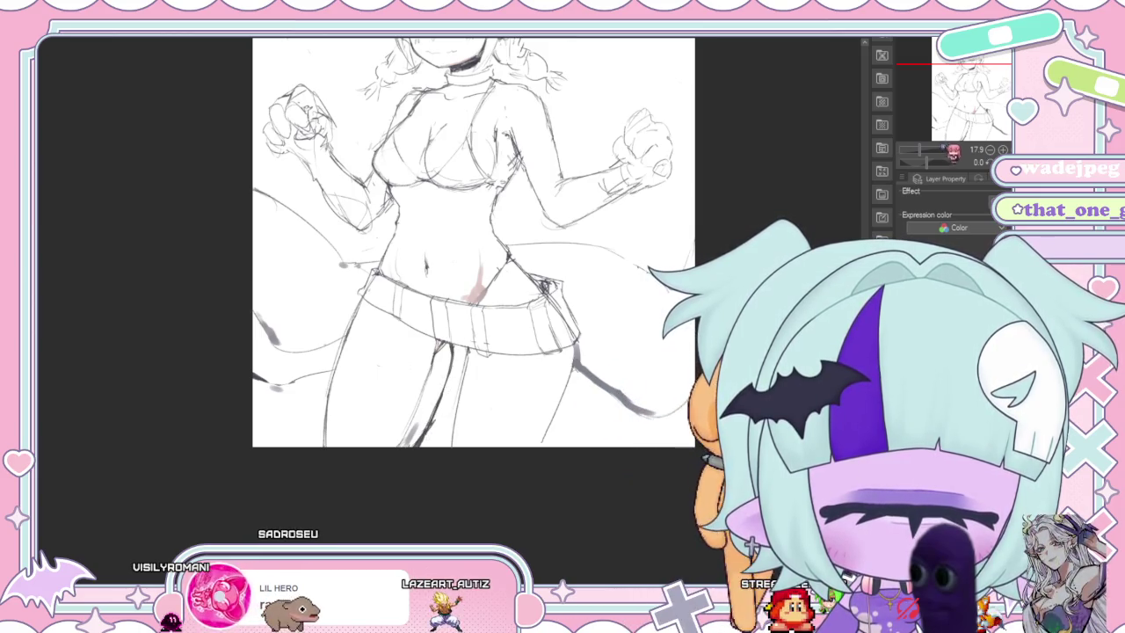
{"action": "scroll", "coordinate": [454, 335], "scroll_direction": "down", "scroll_amount": 5}
{"action": "scroll", "coordinate": [417, 307], "scroll_direction": "up", "scroll_amount": 3}
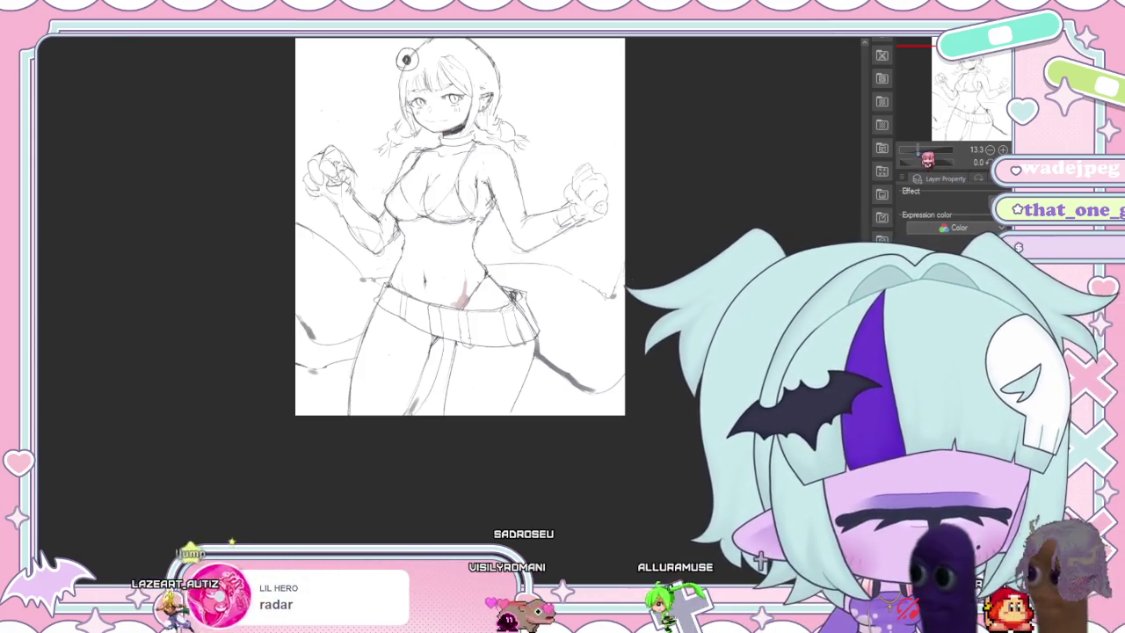
{"action": "scroll", "coordinate": [422, 318], "scroll_direction": "up", "scroll_amount": 3}
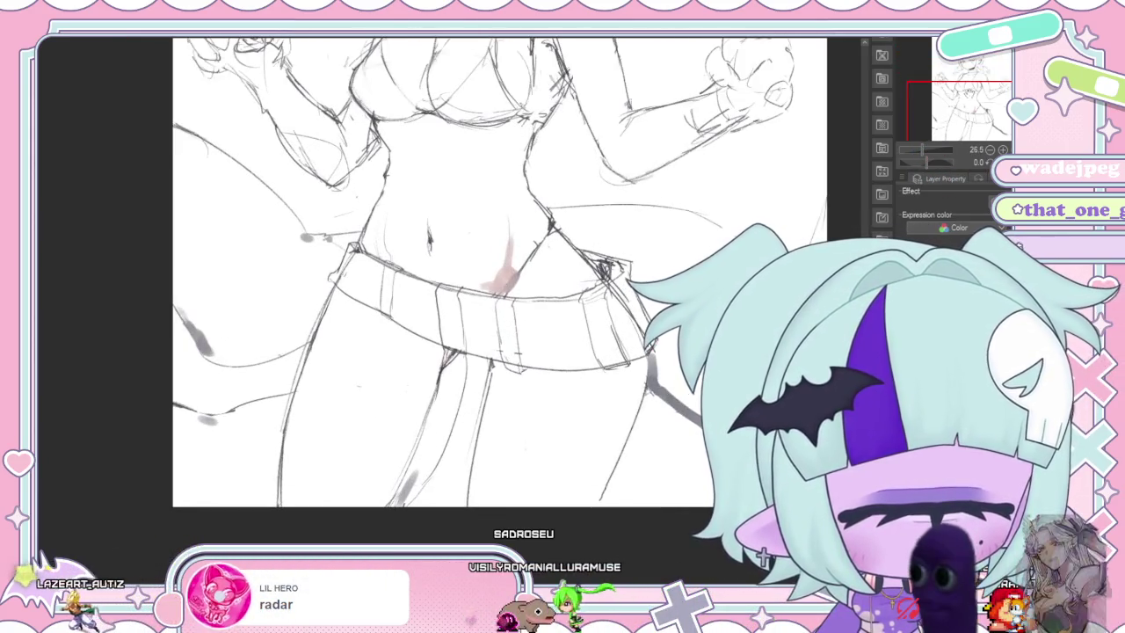
{"action": "scroll", "coordinate": [499, 273], "scroll_direction": "down", "scroll_amount": 1}
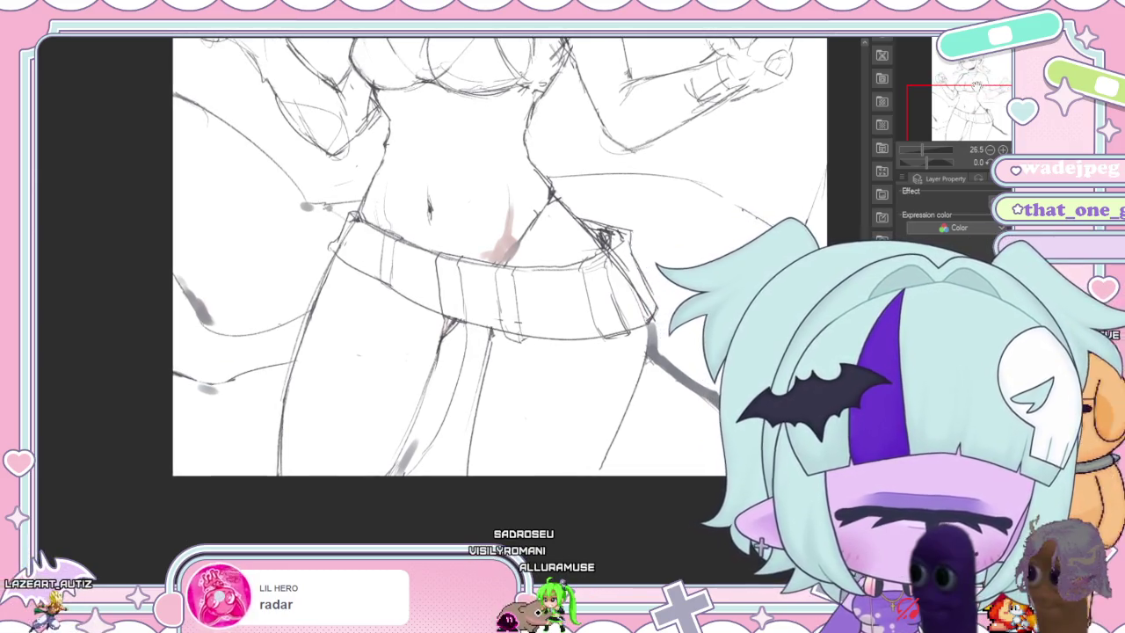
{"action": "left_click_drag", "start_coordinate": [492, 264], "coordinate": [378, 233]}
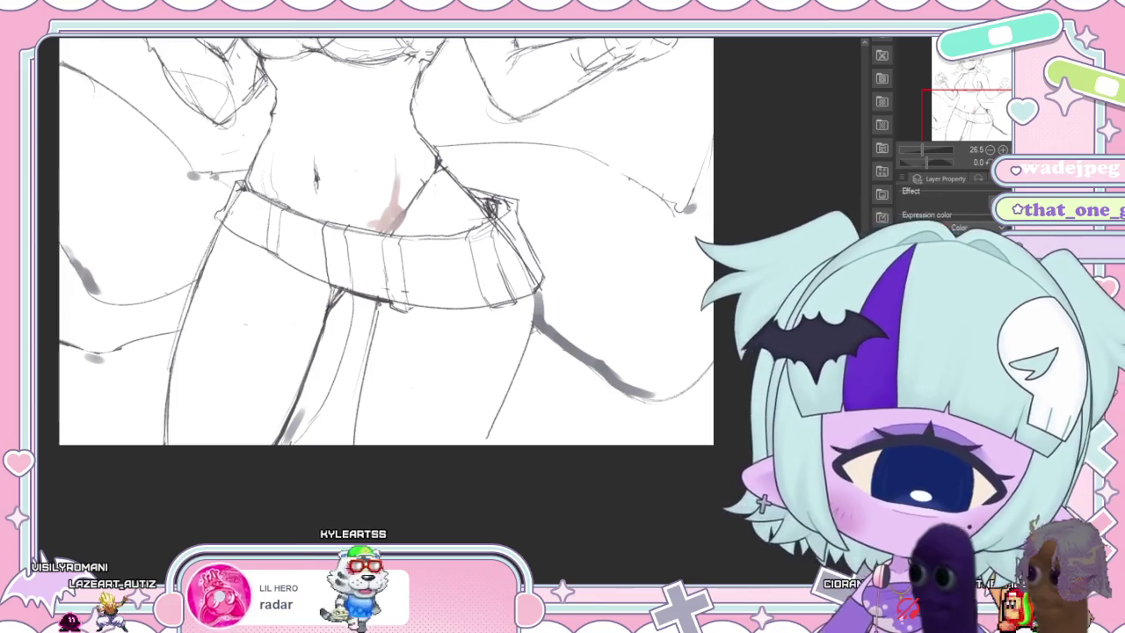
{"action": "scroll", "coordinate": [386, 238], "scroll_direction": "down", "scroll_amount": 2}
{"action": "scroll", "coordinate": [386, 238], "scroll_direction": "up", "scroll_amount": 1}
{"action": "scroll", "coordinate": [386, 237], "scroll_direction": "down", "scroll_amount": 1}
{"action": "scroll", "coordinate": [615, 255], "scroll_direction": "down", "scroll_amount": 1}
{"action": "scroll", "coordinate": [541, 211], "scroll_direction": "up", "scroll_amount": 1}
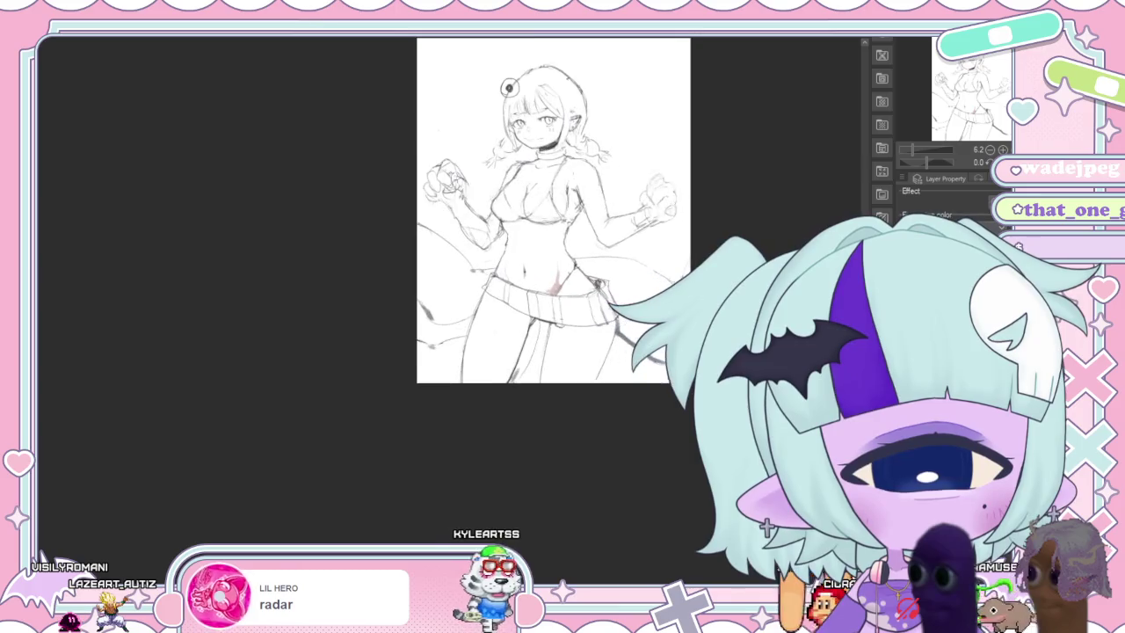
{"action": "scroll", "coordinate": [541, 211], "scroll_direction": "up", "scroll_amount": 1}
{"action": "scroll", "coordinate": [677, 393], "scroll_direction": "up", "scroll_amount": 1}
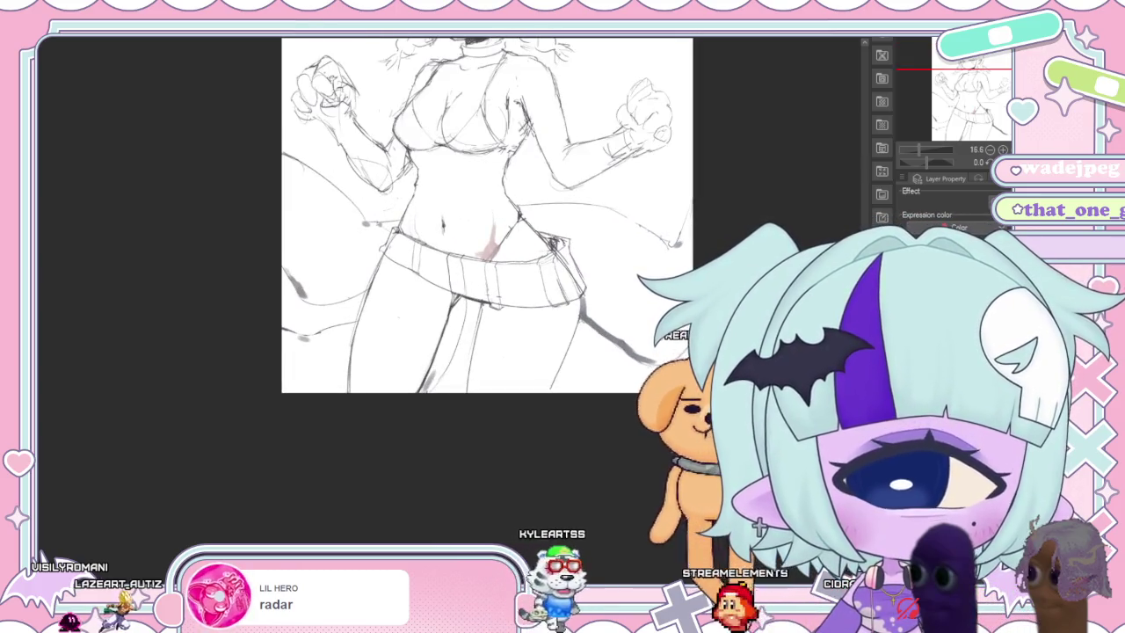
{"action": "scroll", "coordinate": [422, 215], "scroll_direction": "up", "scroll_amount": 1}
{"action": "scroll", "coordinate": [421, 215], "scroll_direction": "down", "scroll_amount": 1}
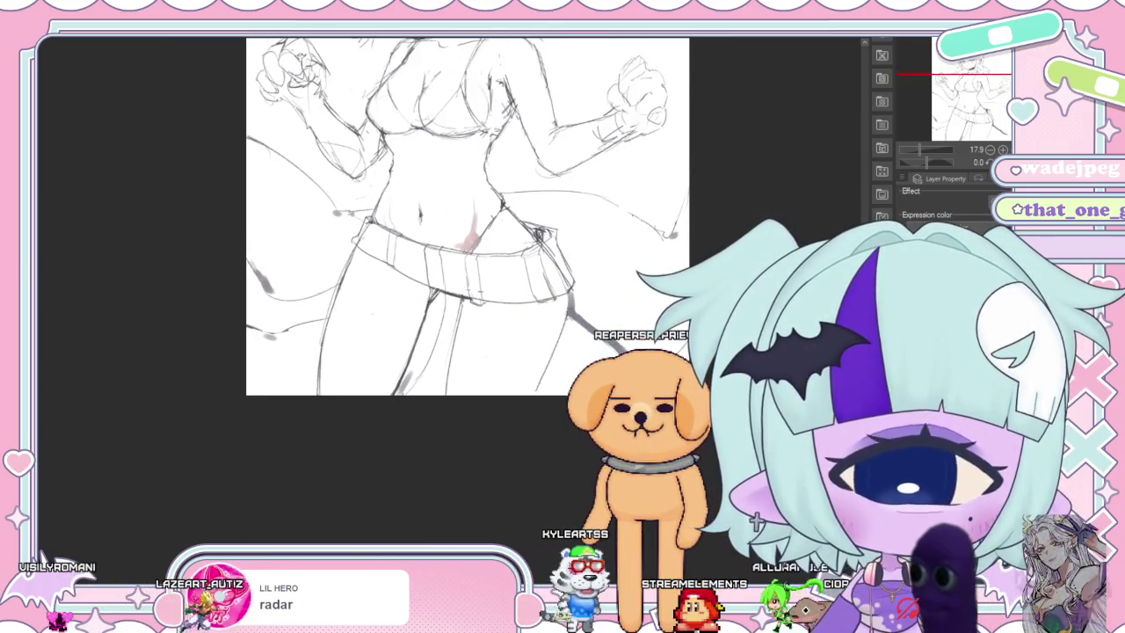
{"action": "scroll", "coordinate": [422, 215], "scroll_direction": "up", "scroll_amount": 1}
{"action": "scroll", "coordinate": [422, 216], "scroll_direction": "down", "scroll_amount": 1}
{"action": "scroll", "coordinate": [422, 215], "scroll_direction": "down", "scroll_amount": 1}
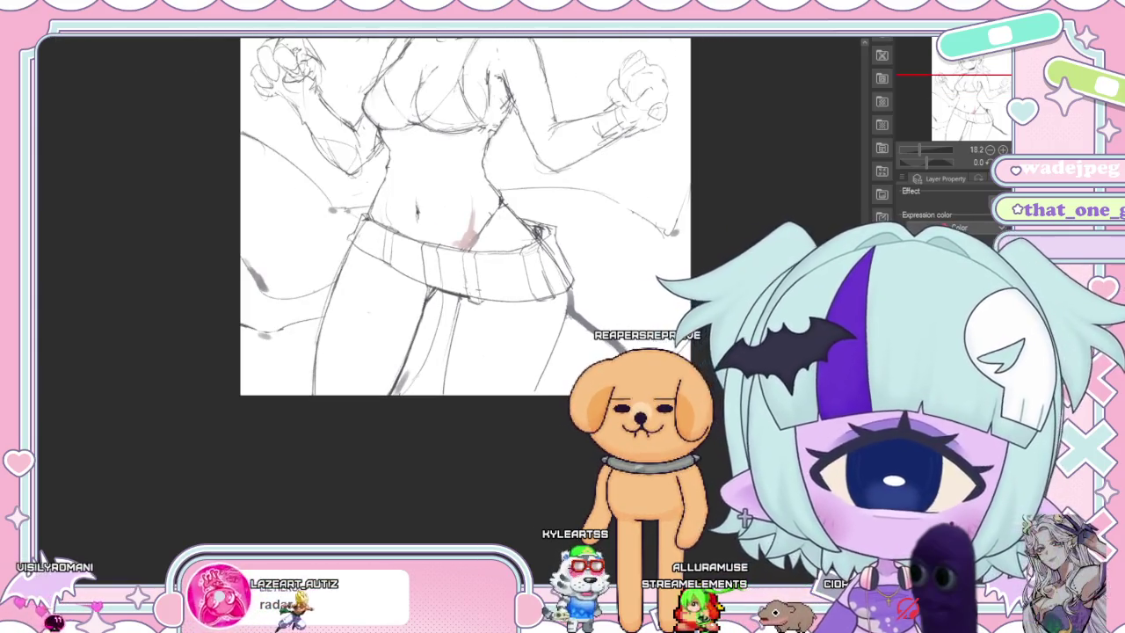
{"action": "scroll", "coordinate": [422, 215], "scroll_direction": "up", "scroll_amount": 2}
{"action": "scroll", "coordinate": [422, 215], "scroll_direction": "down", "scroll_amount": 2}
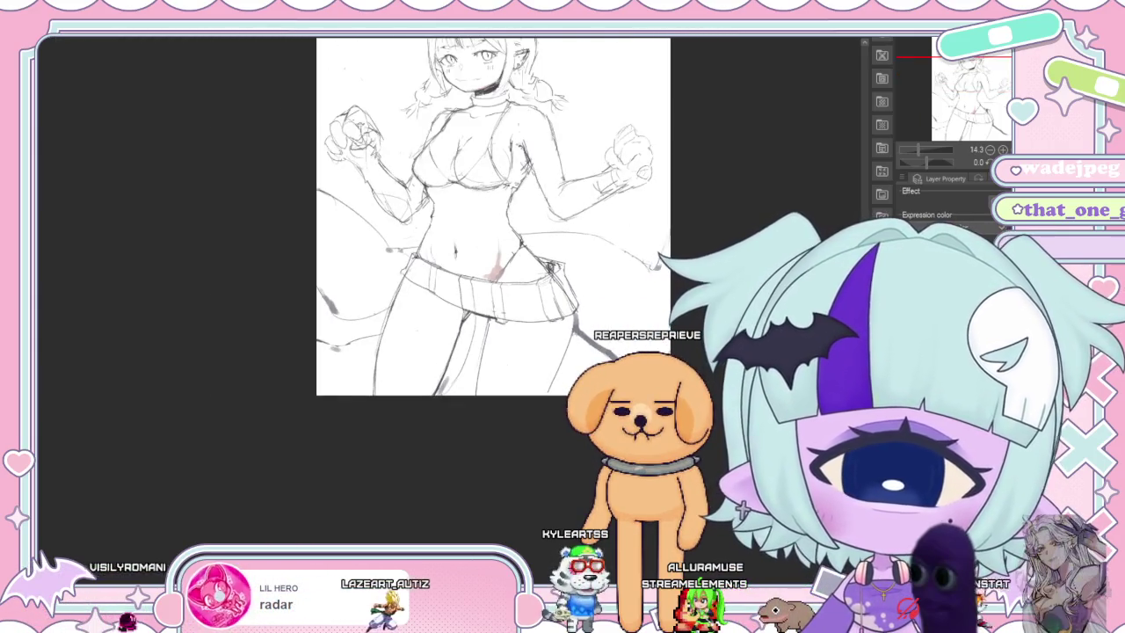
{"action": "scroll", "coordinate": [595, 458], "scroll_direction": "up", "scroll_amount": 1}
{"action": "scroll", "coordinate": [595, 458], "scroll_direction": "up", "scroll_amount": 1}
{"action": "scroll", "coordinate": [595, 458], "scroll_direction": "up", "scroll_amount": 1}
{"action": "scroll", "coordinate": [595, 459], "scroll_direction": "up", "scroll_amount": 1}
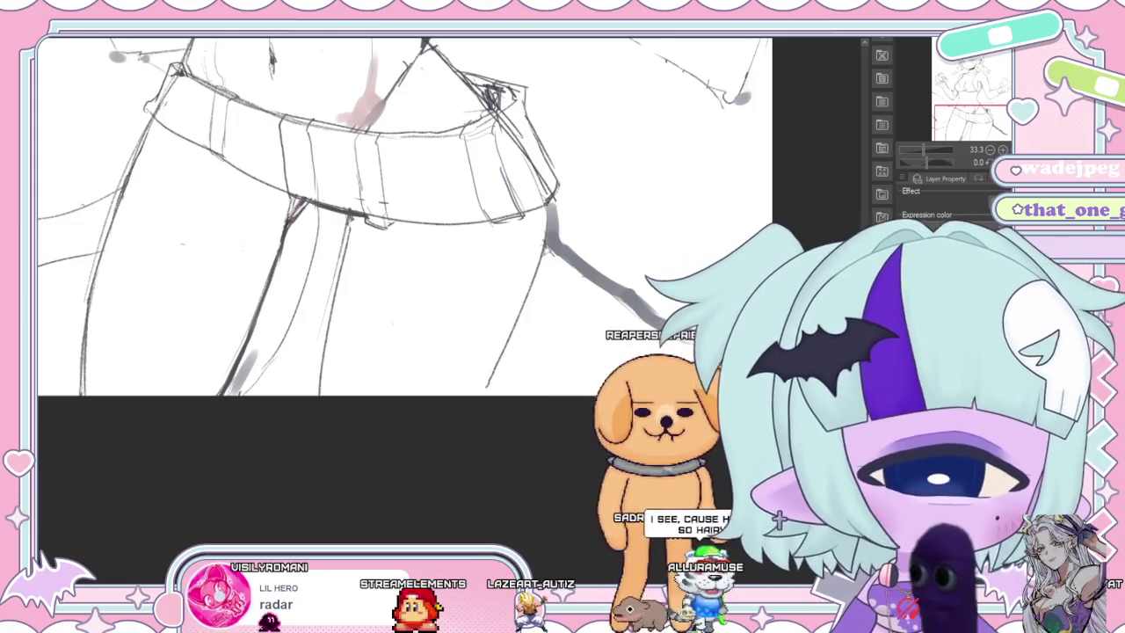
Zoom from 20.2% to 22.1% and frame the chest, shorts and chin.
{"action": "scroll", "coordinate": [780, 216], "scroll_direction": "down", "scroll_amount": 2}
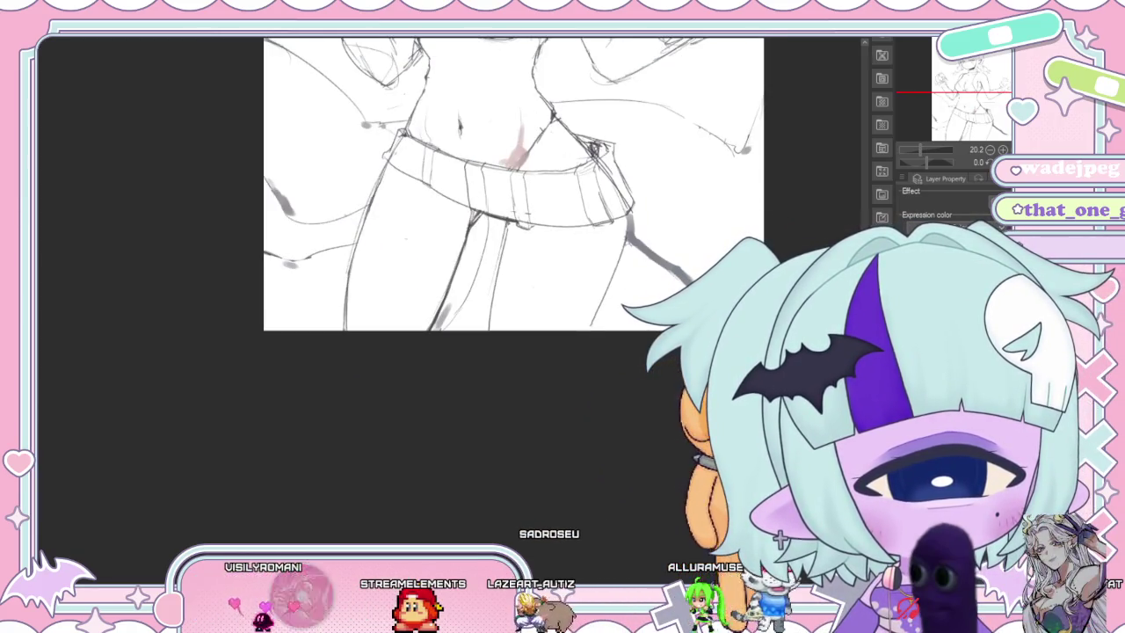
{"action": "left_click_drag", "start_coordinate": [509, 175], "coordinate": [436, 378]}
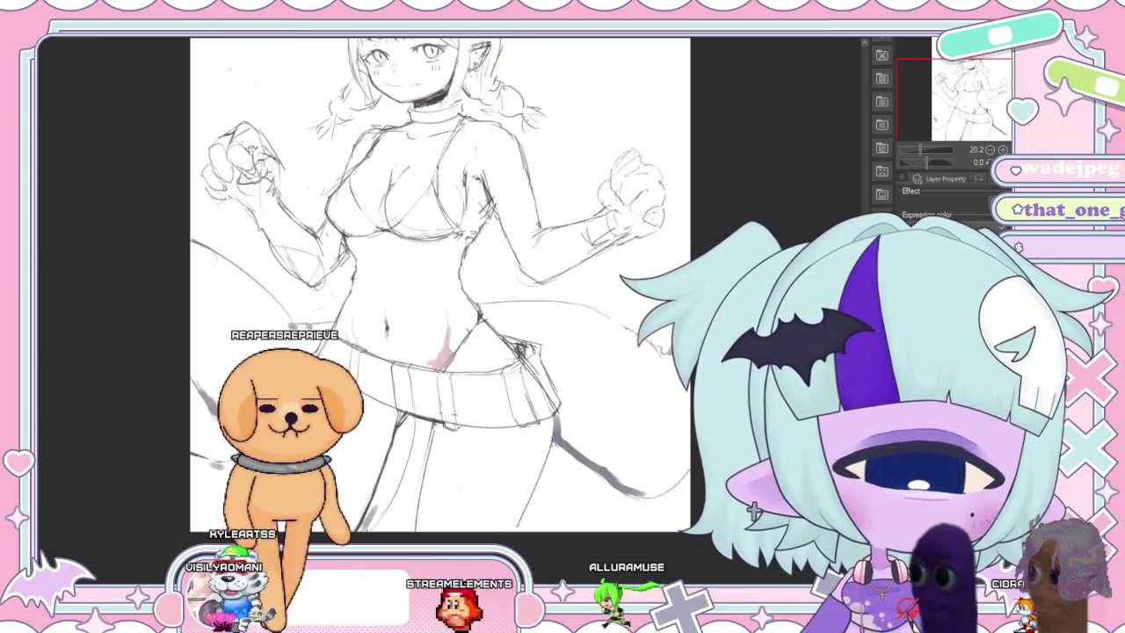
{"action": "scroll", "coordinate": [439, 290], "scroll_direction": "up", "scroll_amount": 1}
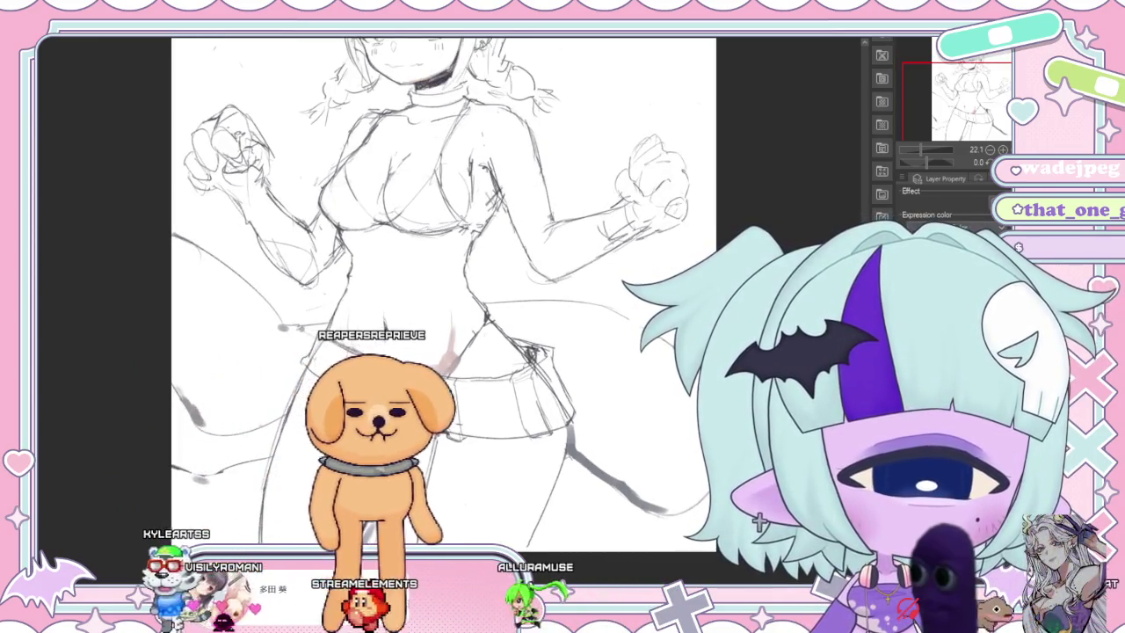
{"action": "mouse_move", "coordinate": [958, 101]}
{"action": "left_mouse_down"}
{"action": "mouse_move", "coordinate": [887, 68]}
{"action": "mouse_move", "coordinate": [914, 75]}
{"action": "left_mouse_up"}
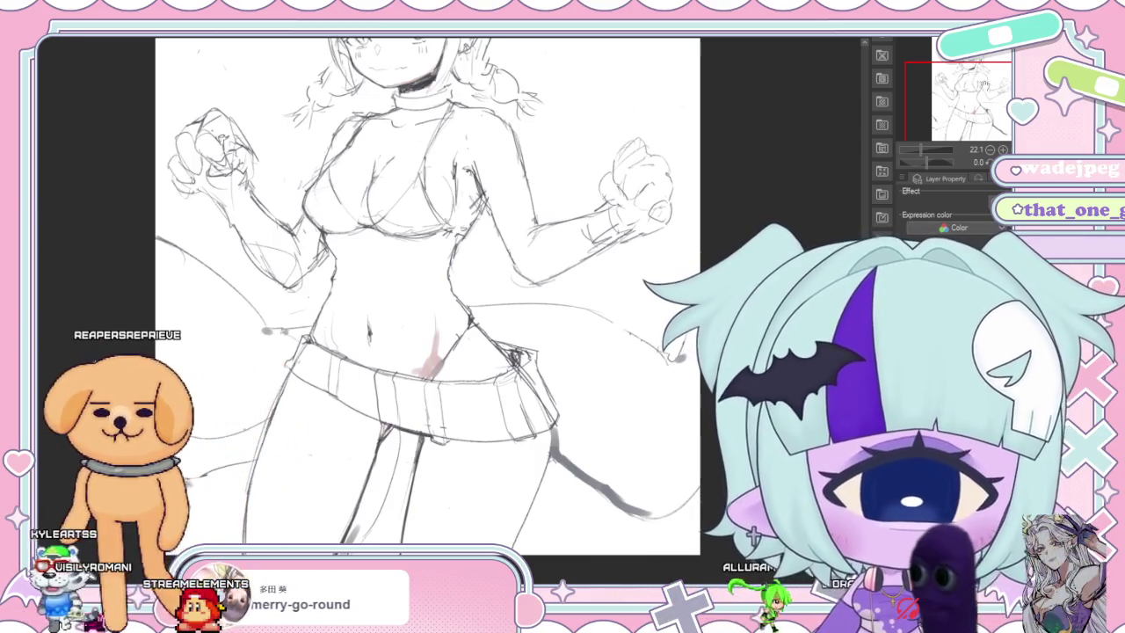
{"action": "left_click_drag", "start_coordinate": [439, 307], "coordinate": [492, 294]}
{"action": "scroll", "coordinate": [479, 290], "scroll_direction": "down", "scroll_amount": 1}
{"action": "scroll", "coordinate": [479, 290], "scroll_direction": "up", "scroll_amount": 1}
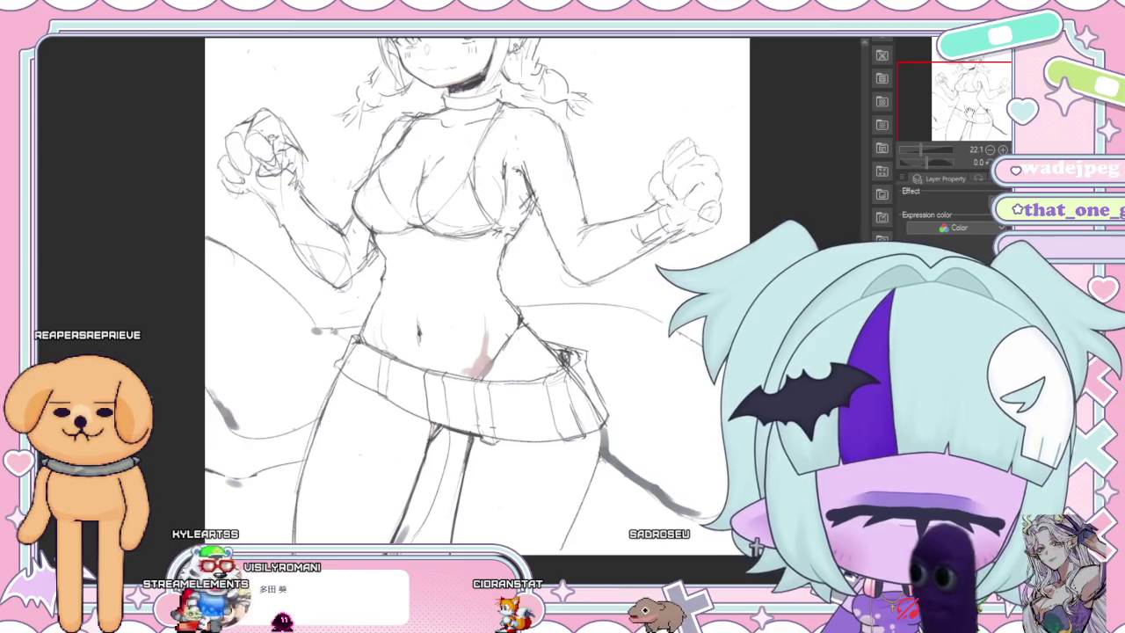
{"action": "left_click_drag", "start_coordinate": [439, 334], "coordinate": [548, 261]}
{"action": "mouse_move", "coordinate": [796, 272]}
{"action": "left_mouse_down"}
{"action": "mouse_move", "coordinate": [772, 226]}
{"action": "mouse_move", "coordinate": [639, 222]}
{"action": "left_mouse_up"}
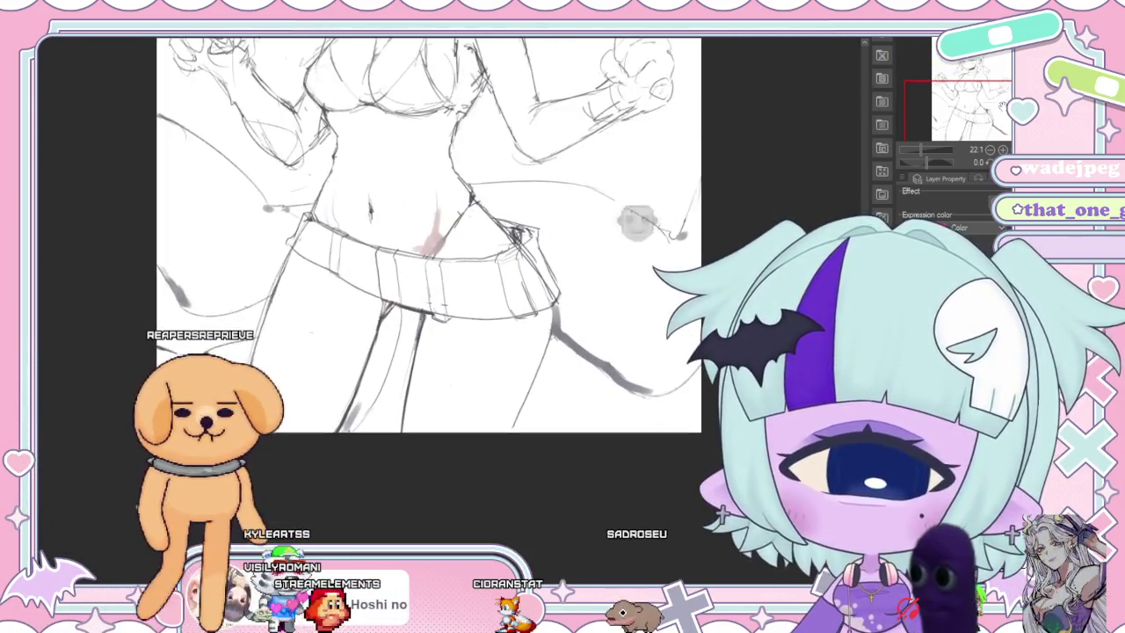
{"action": "mouse_move", "coordinate": [572, 256]}
{"action": "left_mouse_down"}
{"action": "mouse_move", "coordinate": [505, 358]}
{"action": "mouse_move", "coordinate": [472, 352]}
{"action": "mouse_move", "coordinate": [444, 507]}
{"action": "left_mouse_up"}
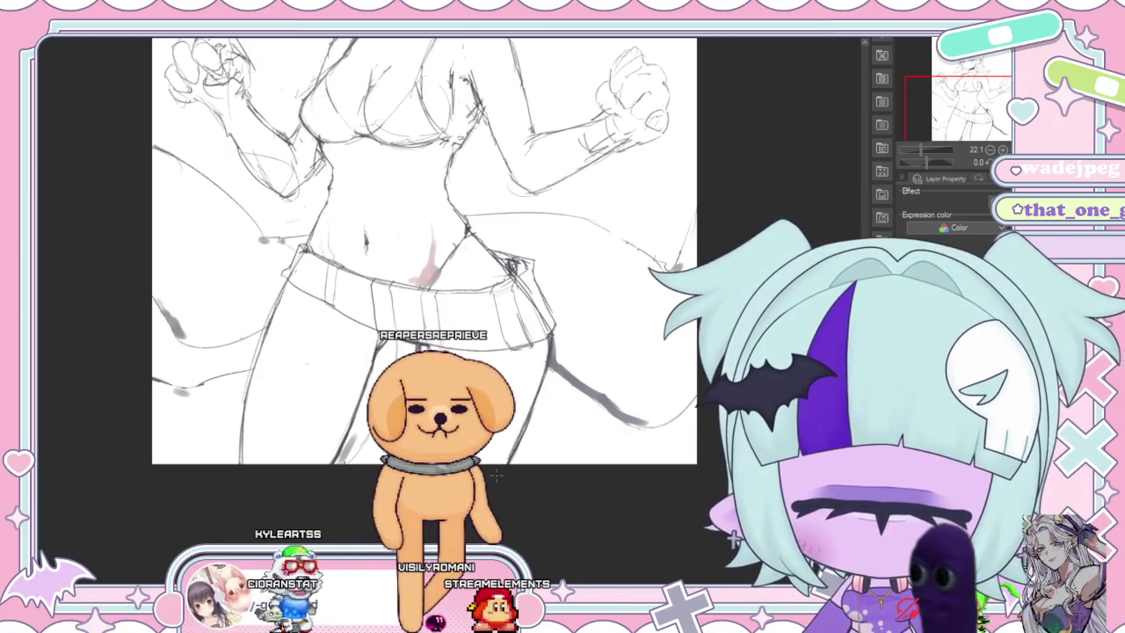
{"action": "left_click_drag", "start_coordinate": [949, 113], "coordinate": [938, 99]}
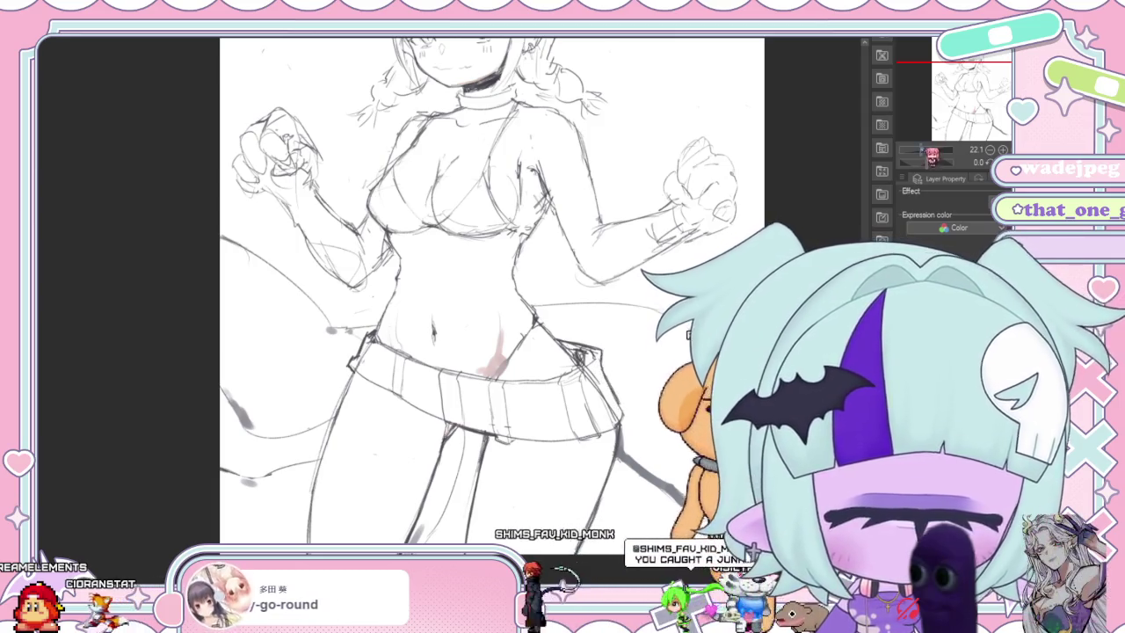
Zoom out to 17.9% and centre the full figure from pigtails to thighs.
{"action": "scroll", "coordinate": [492, 290], "scroll_direction": "down", "scroll_amount": 5}
{"action": "scroll", "coordinate": [471, 264], "scroll_direction": "up", "scroll_amount": 3}
{"action": "scroll", "coordinate": [475, 264], "scroll_direction": "up", "scroll_amount": 2}
{"action": "scroll", "coordinate": [475, 263], "scroll_direction": "up", "scroll_amount": 1}
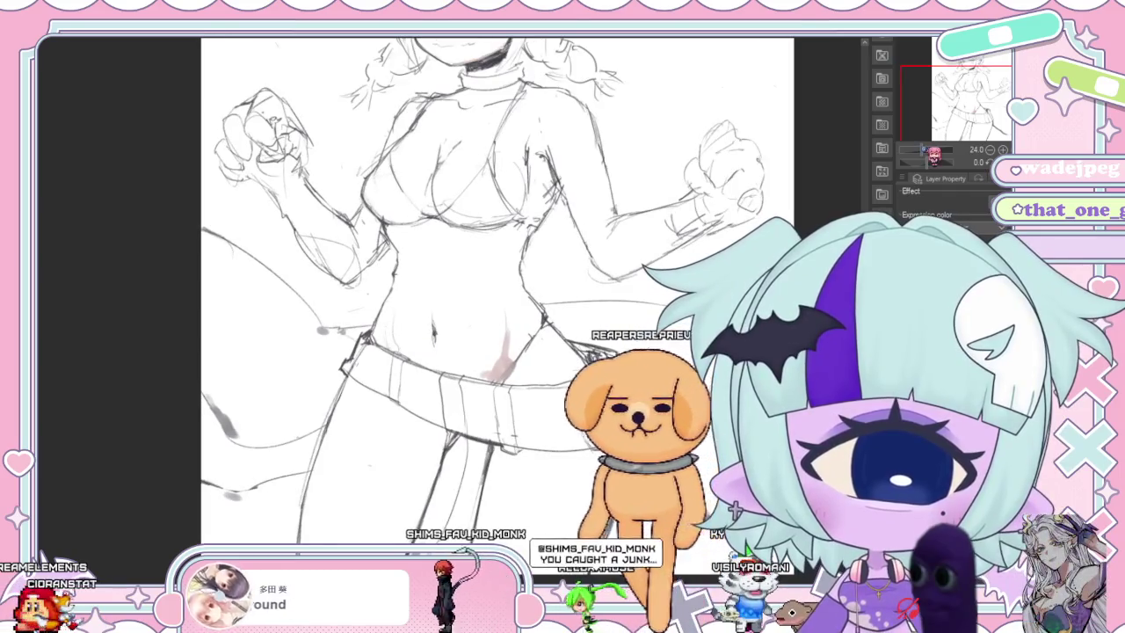
{"action": "scroll", "coordinate": [475, 263], "scroll_direction": "down", "scroll_amount": 2}
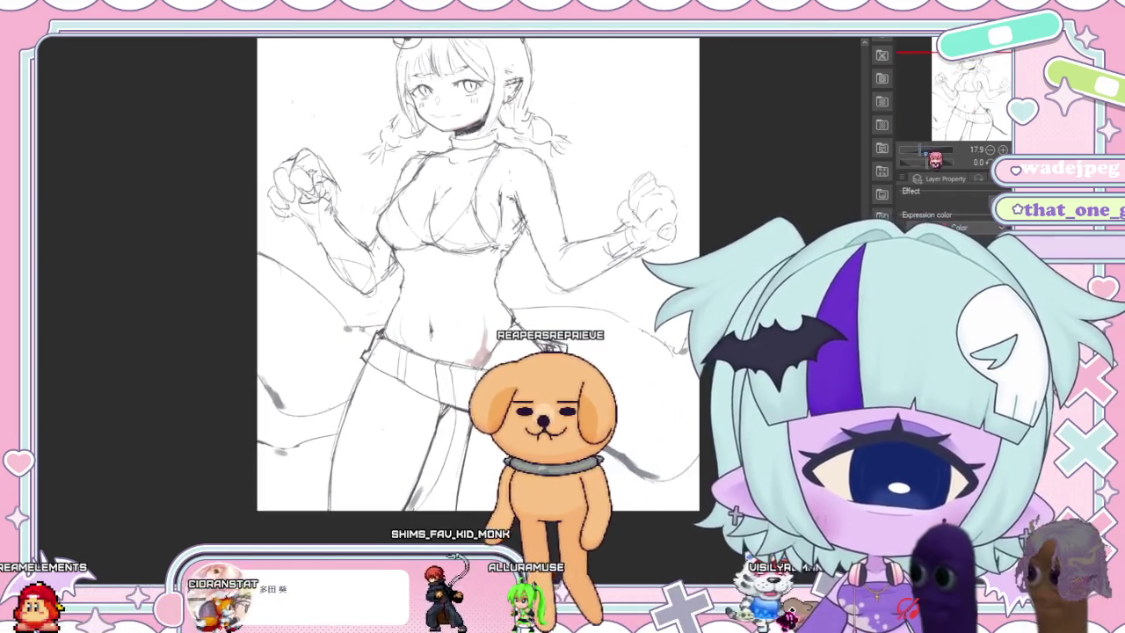
{"action": "left_click_drag", "start_coordinate": [474, 264], "coordinate": [455, 241]}
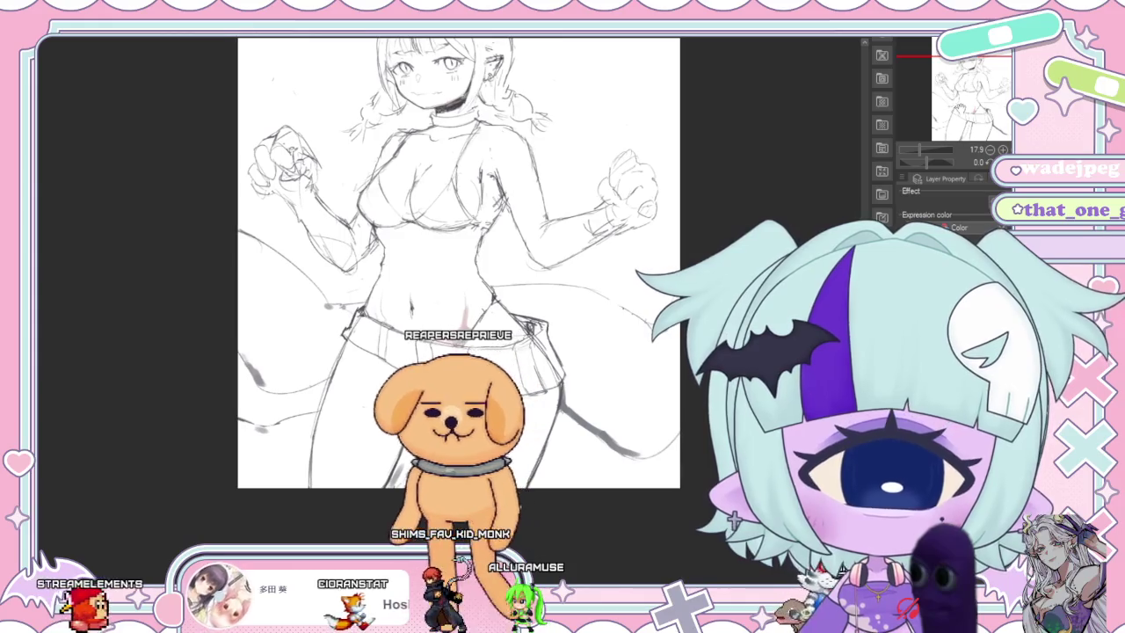
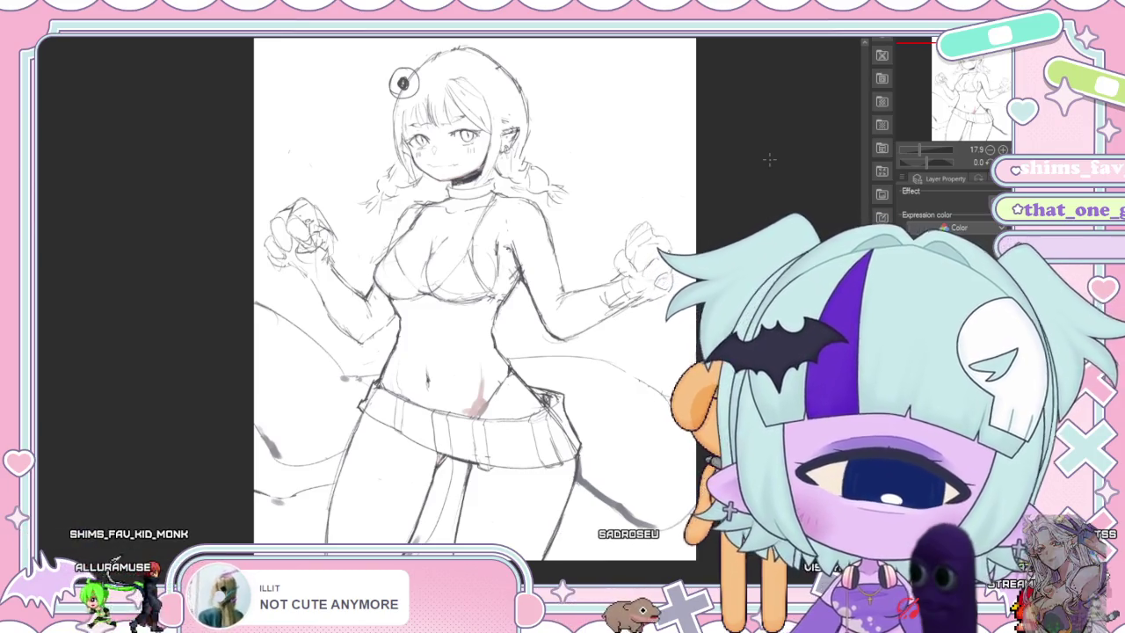
Pan the canvas slightly so the full-figure girl sketch sits further left and lower.
{"action": "left_click_drag", "start_coordinate": [960, 139], "coordinate": [973, 130]}
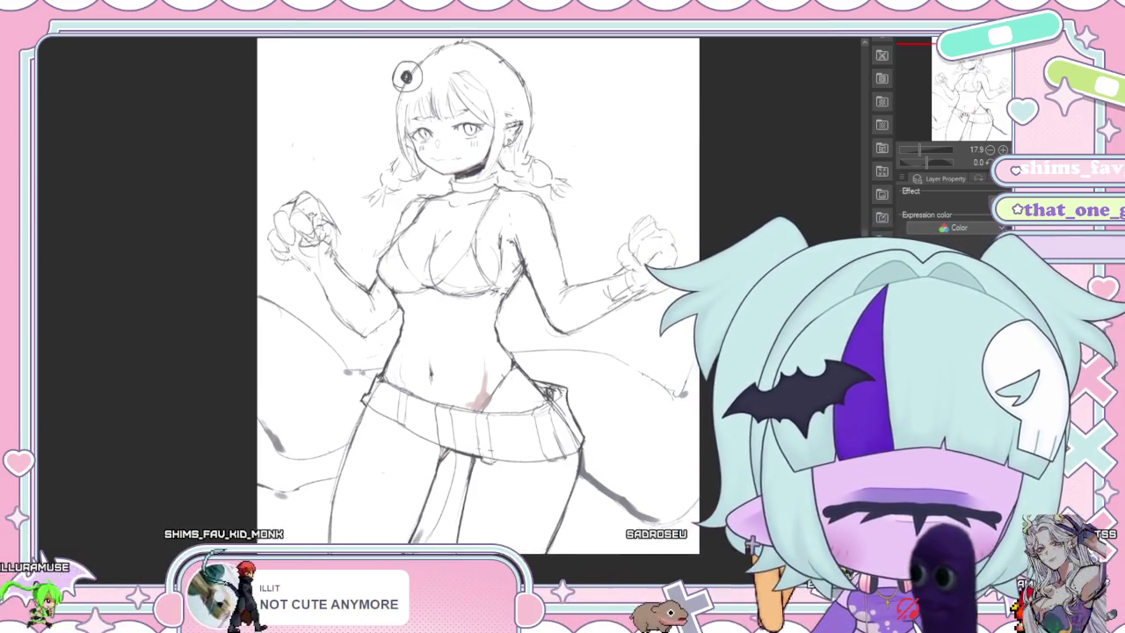